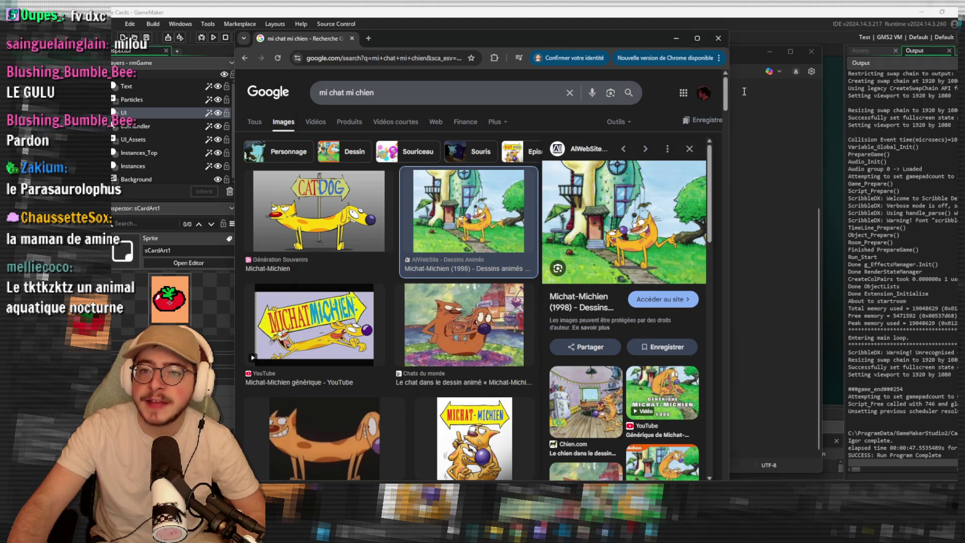
# Review the star-rated creature card list in Notepad, then select the current Google Images query.
pyautogui.hotkey('alt', 'Tab')
pyautogui.click(578, 162)
pyautogui.scroll(4, 573, 166)
pyautogui.scroll(-3, 573, 170)
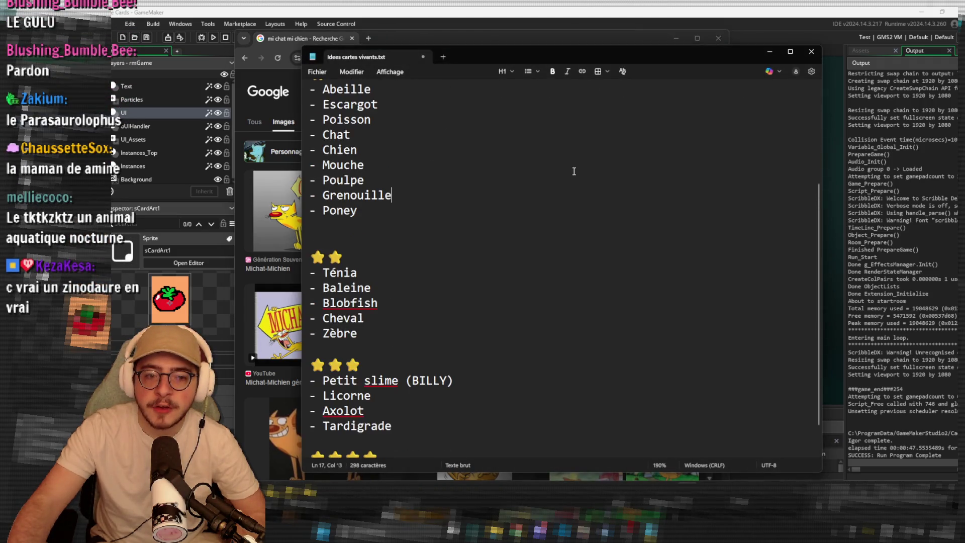
pyautogui.scroll(1, 574, 172)
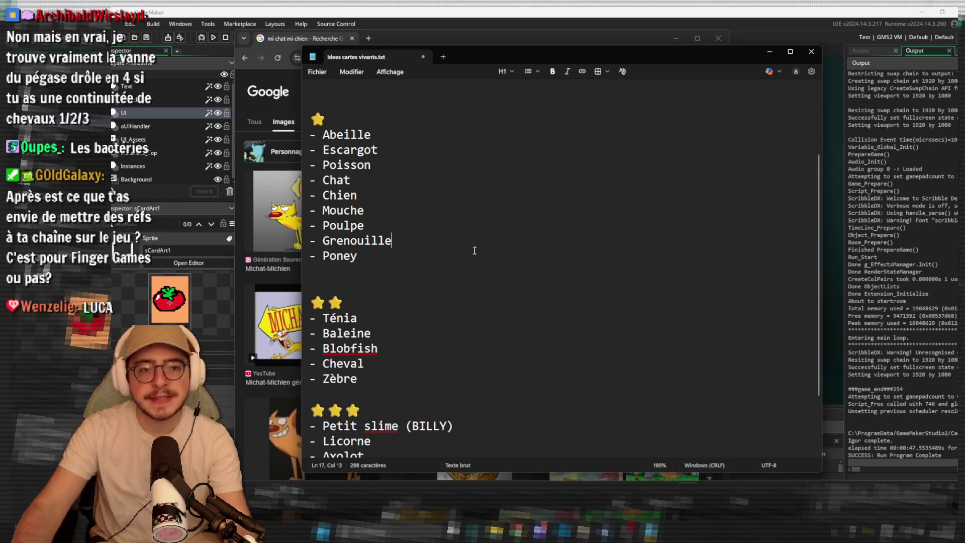
pyautogui.click(458, 42)
pyautogui.click(434, 96)
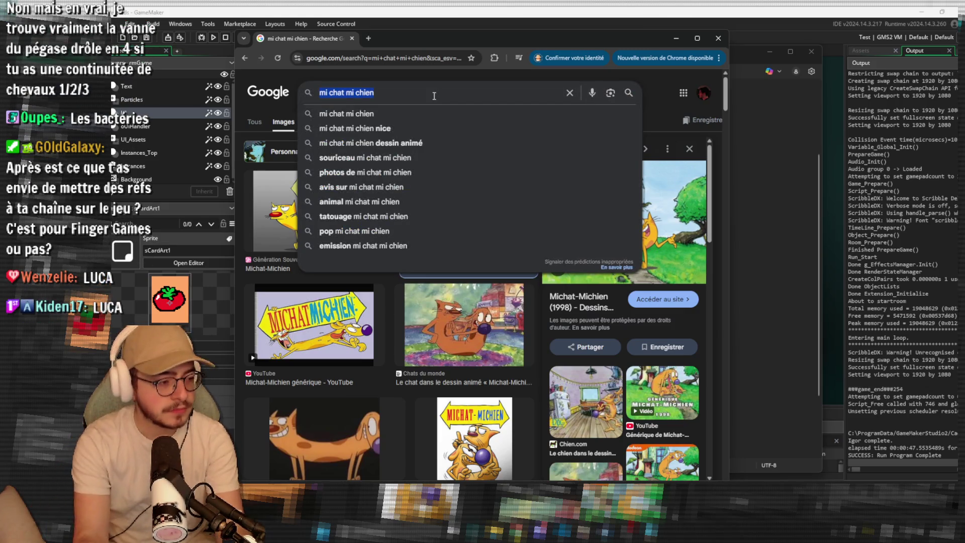
# Search Google Images for 'luca animal ancetre' and preview the Futura and Pop'Sciences images.
pyautogui.write('luca animal')
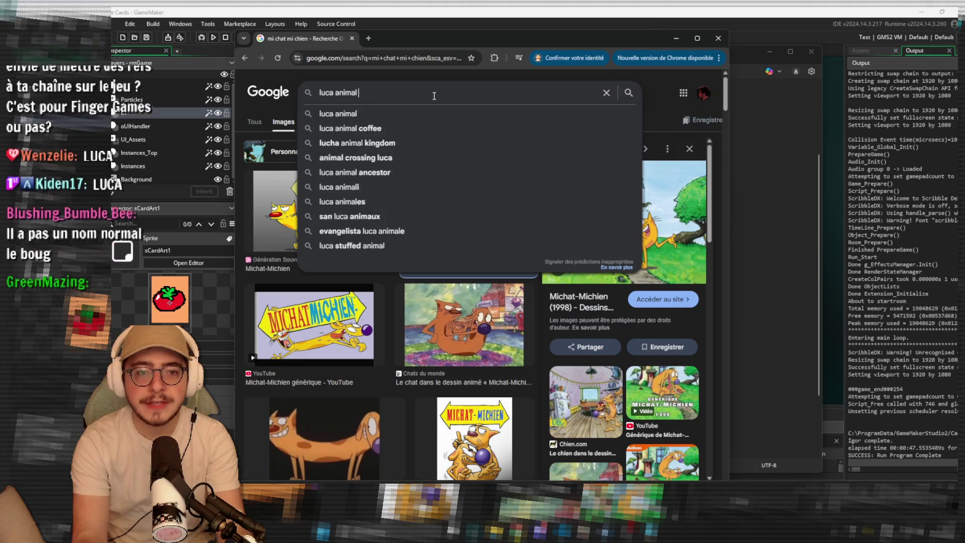
pyautogui.write(' ancetre')
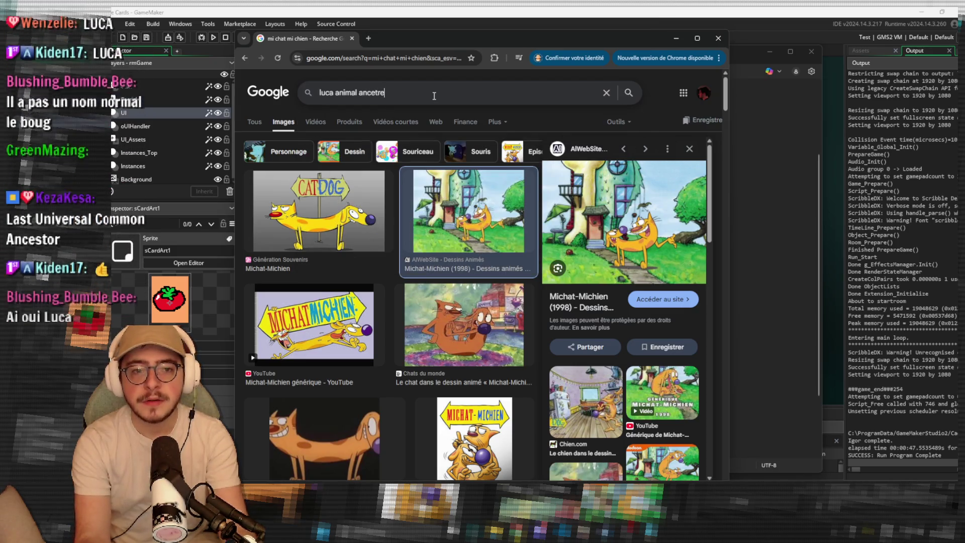
pyautogui.press('Return')
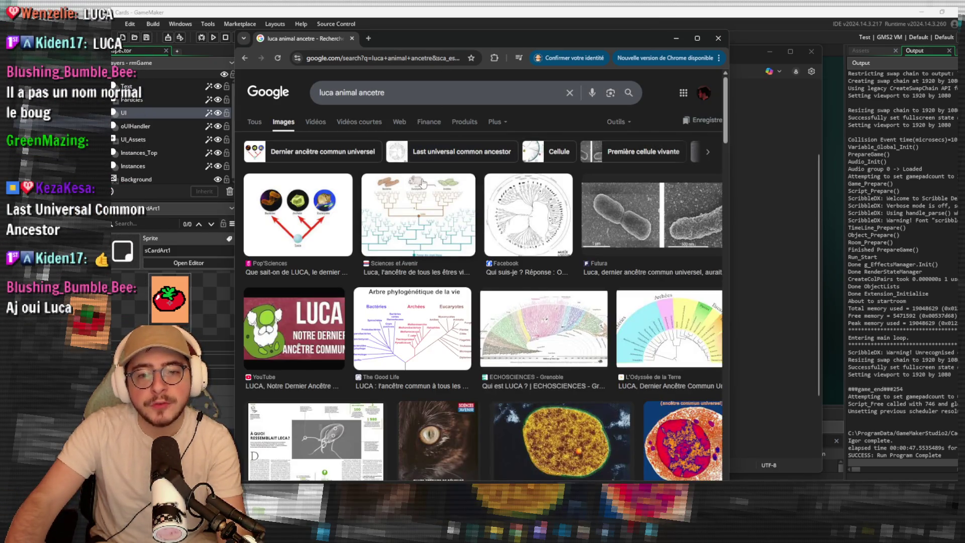
pyautogui.click(615, 193)
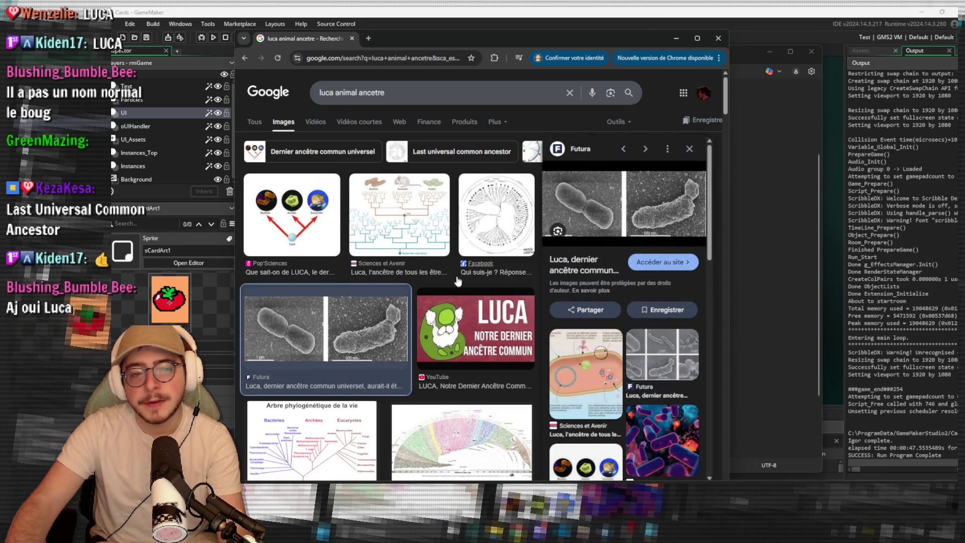
pyautogui.click(303, 219)
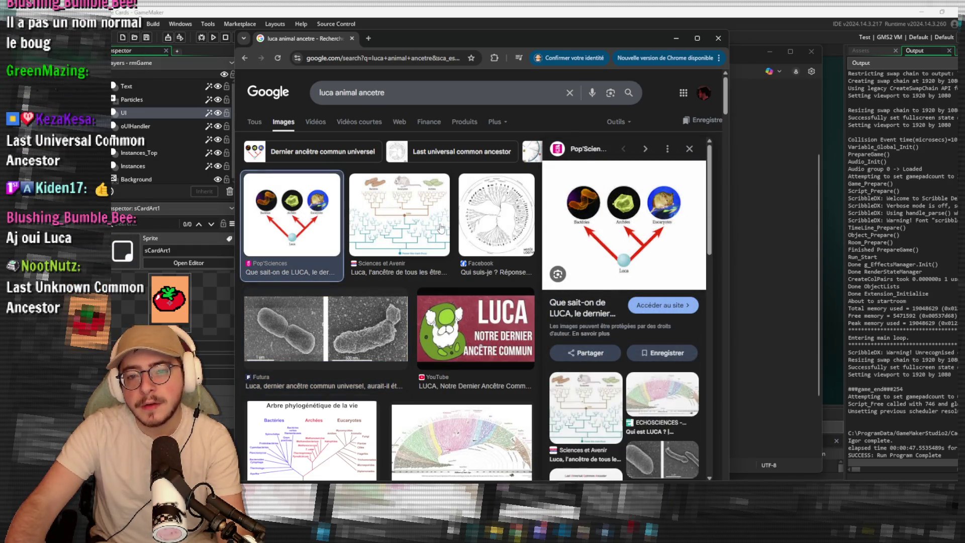
pyautogui.click(354, 327)
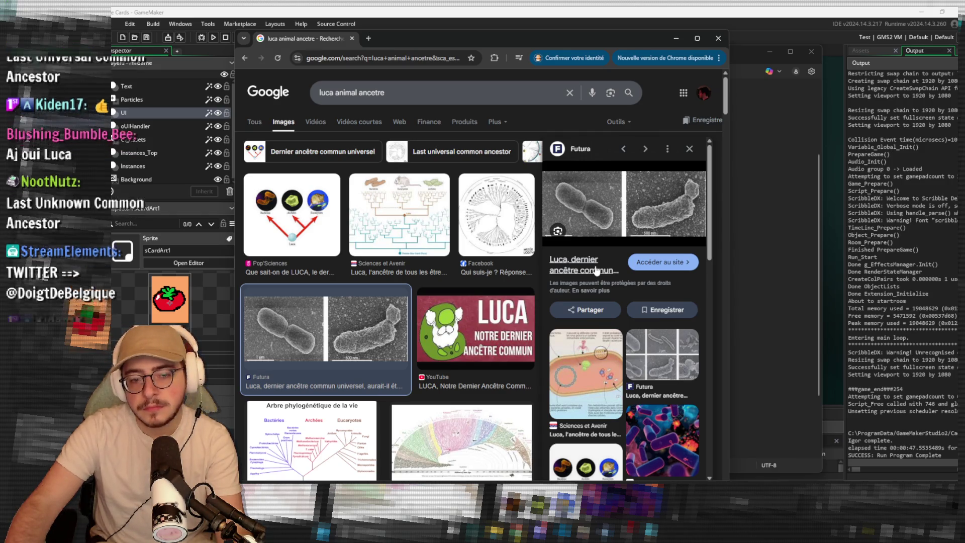
# Preview more LUCA results, including the Pour la Science yellow cell, then return to the card list.
pyautogui.scroll(-1, 596, 271)
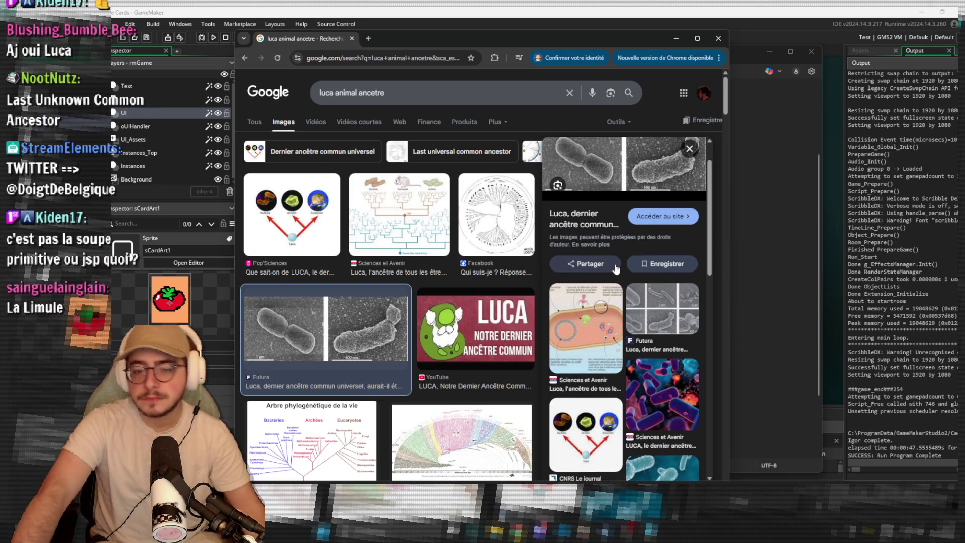
pyautogui.scroll(-3, 616, 271)
pyautogui.scroll(-3, 380, 258)
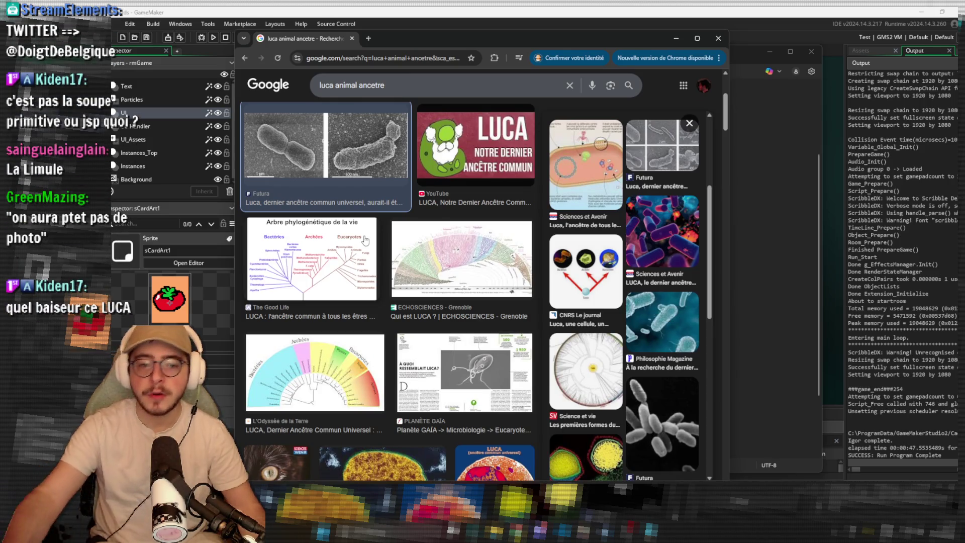
pyautogui.scroll(-2, 402, 296)
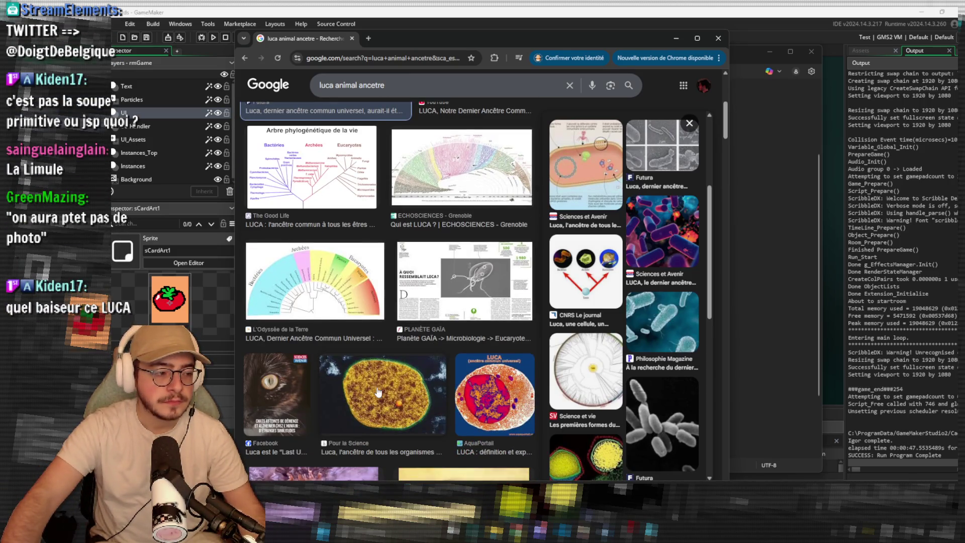
pyautogui.scroll(-2, 348, 346)
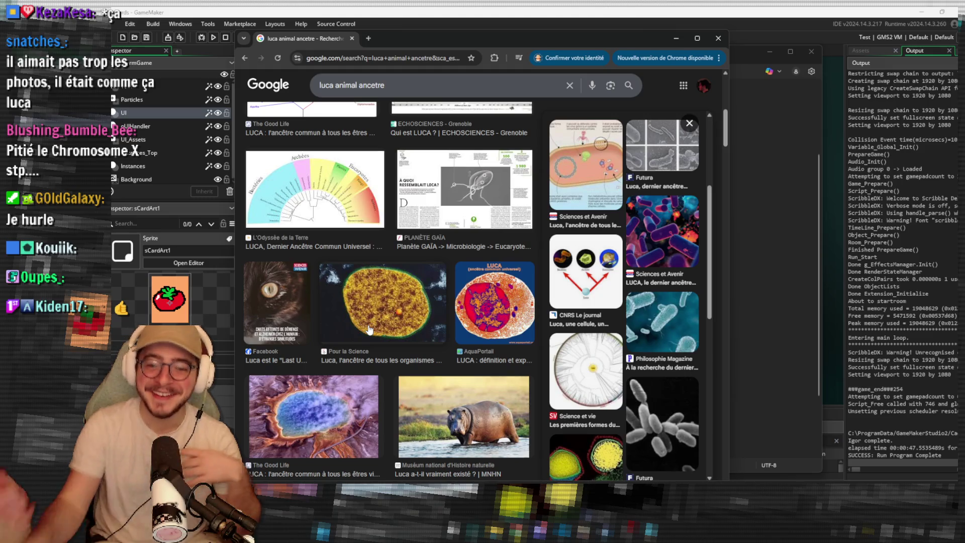
pyautogui.click(673, 431)
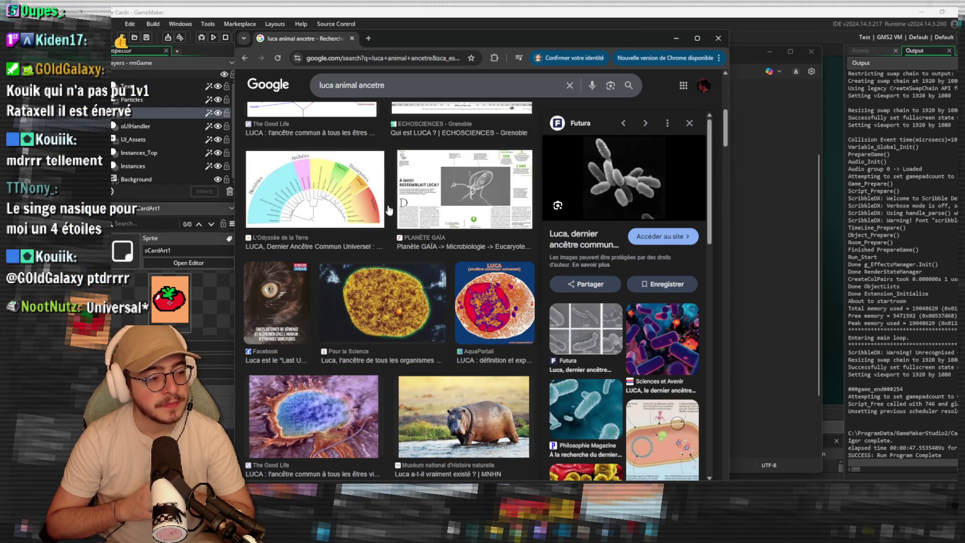
pyautogui.click(433, 306)
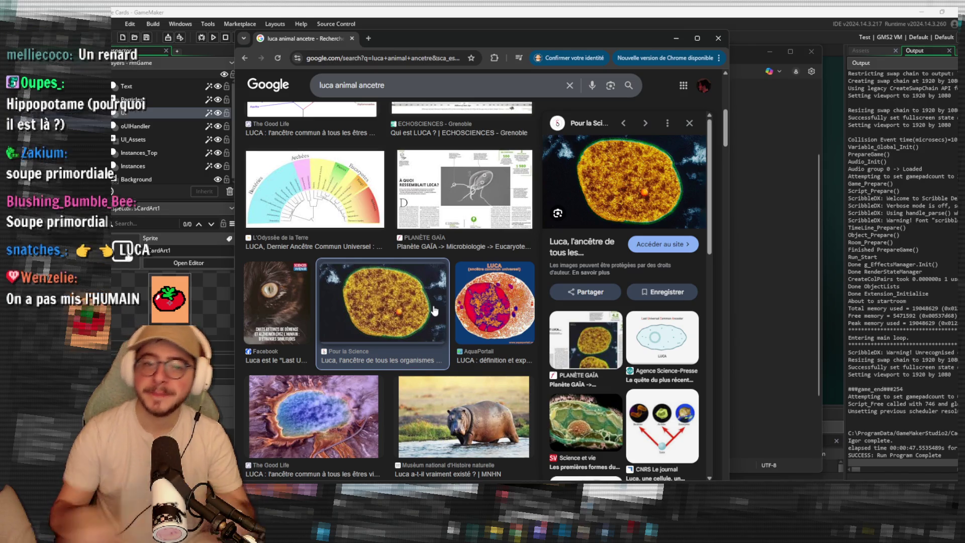
pyautogui.click(751, 229)
pyautogui.scroll(1, 436, 269)
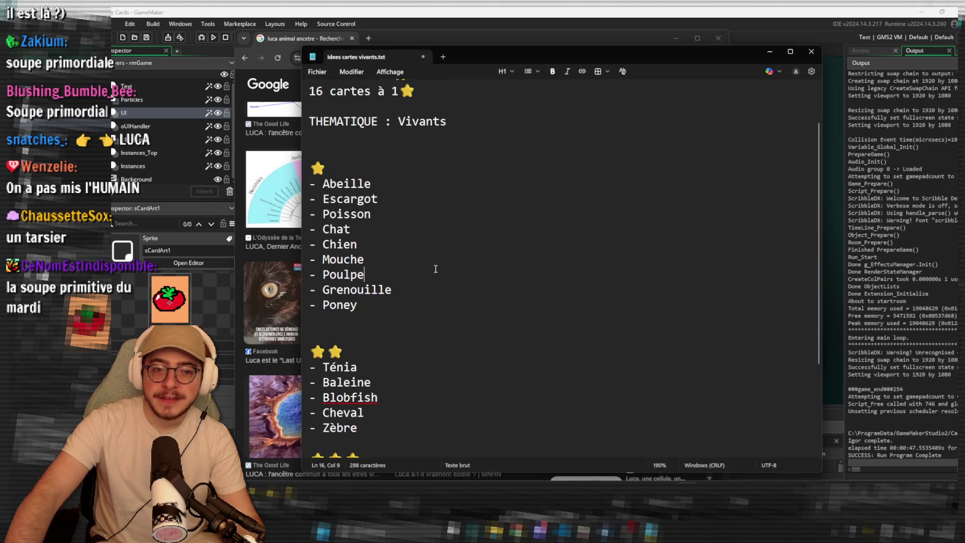
# Add '- Singe' and '- Humain' as new entries after Zèbre.
pyautogui.scroll(-3, 436, 268)
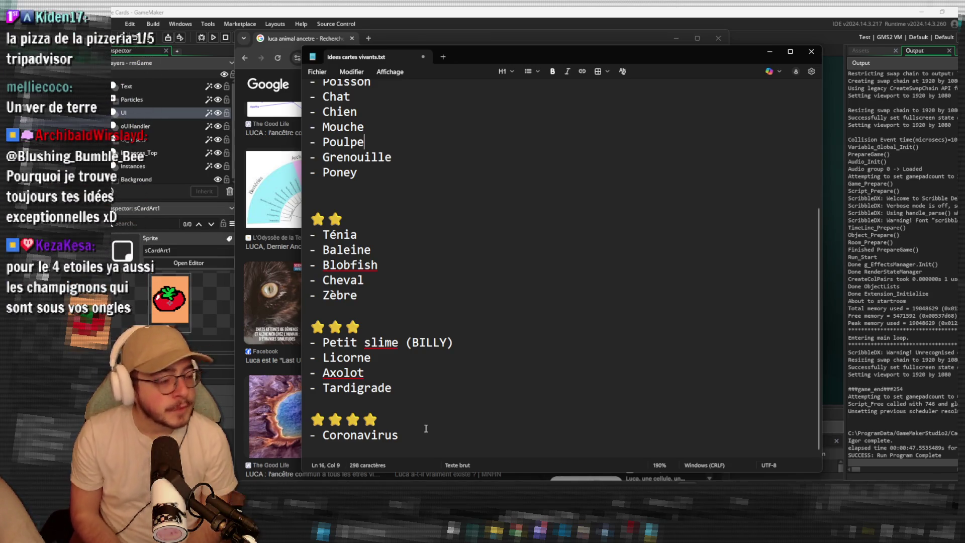
pyautogui.click(431, 310)
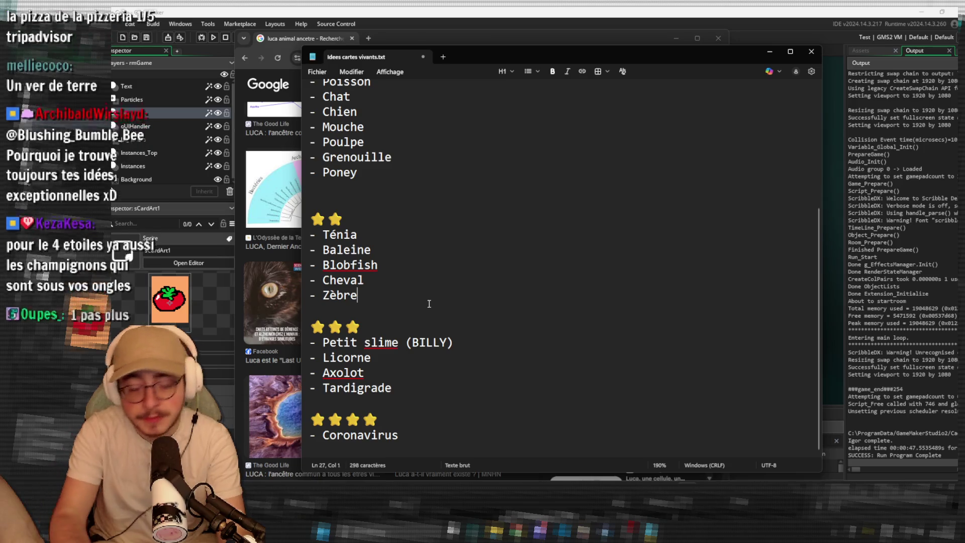
pyautogui.press('Return')
pyautogui.write('- Singe')
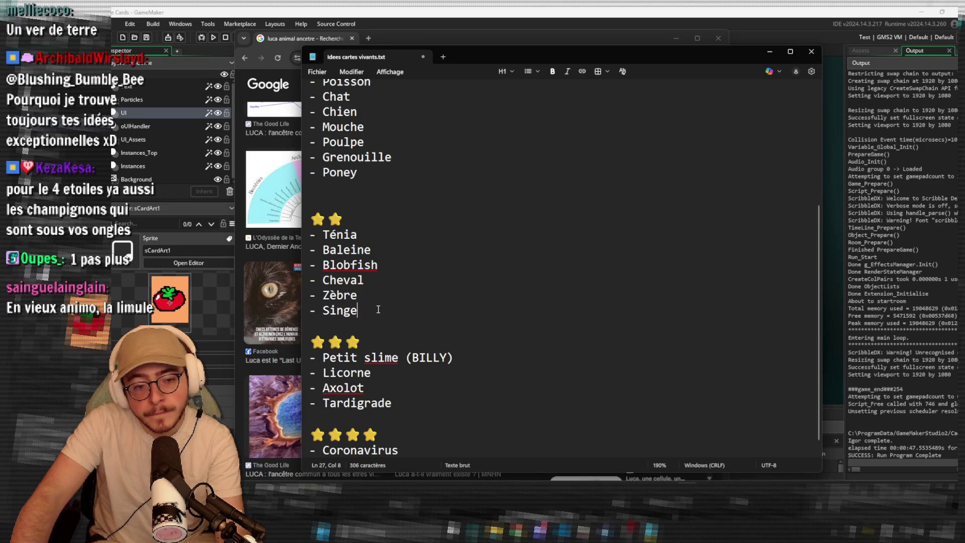
pyautogui.press('Return')
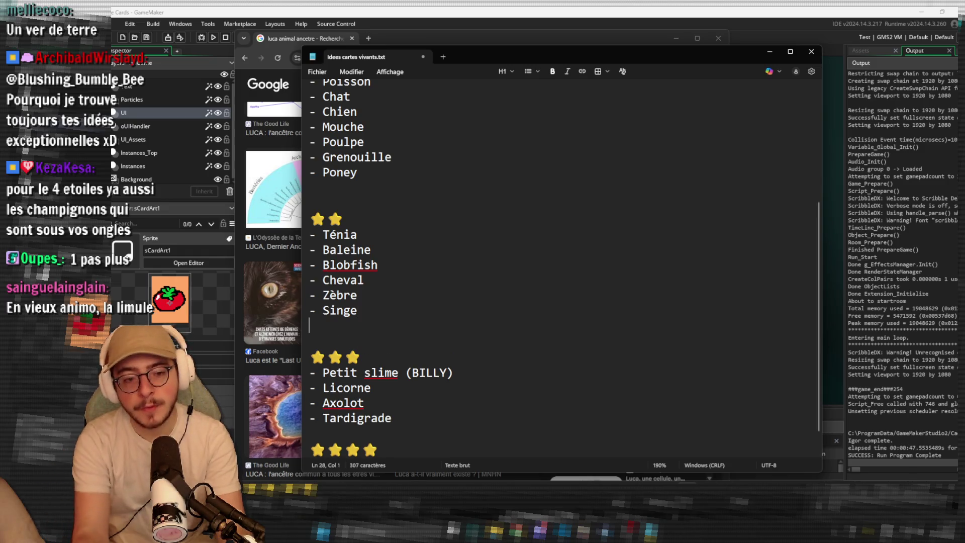
pyautogui.write('- Humain')
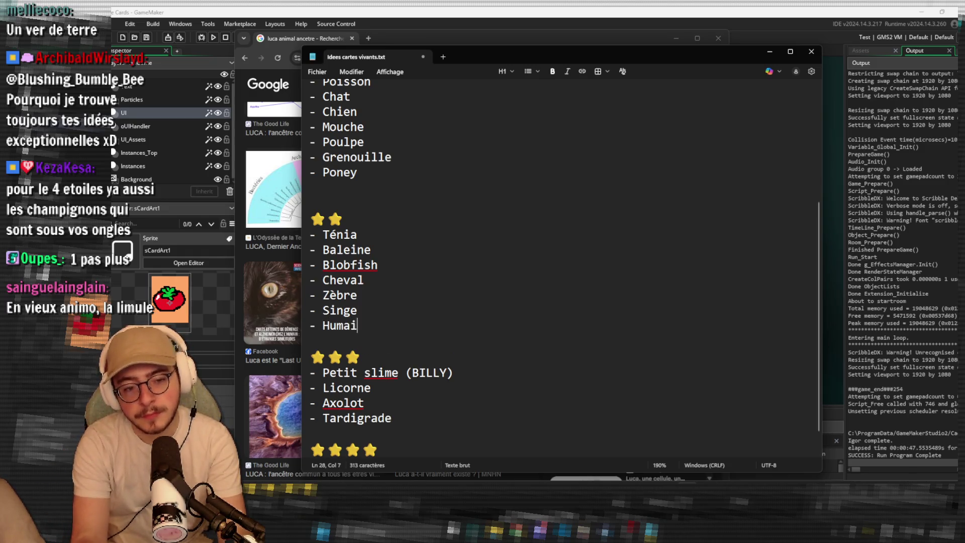
pyautogui.press('BackSpace')
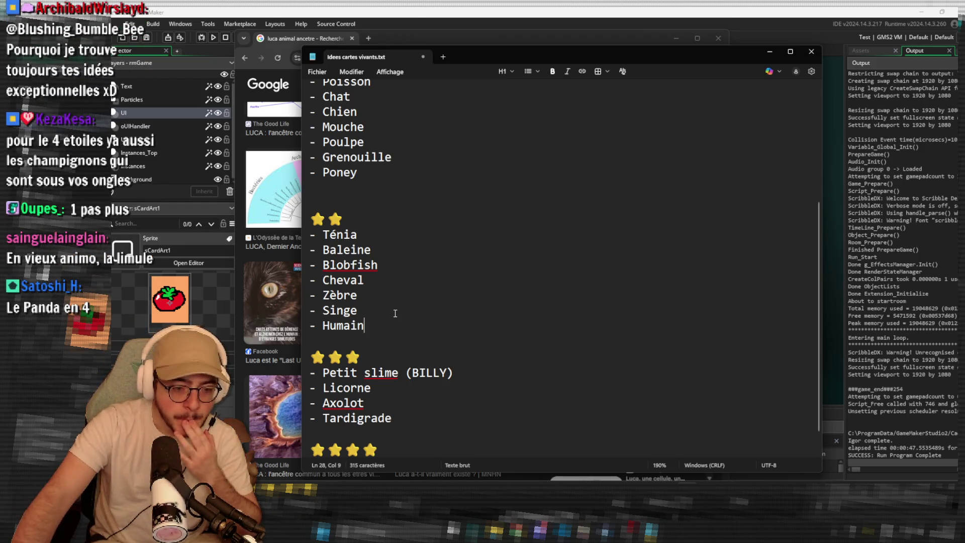
# Add '- Panda' on a new line directly after Poney.
pyautogui.scroll(-1, 419, 313)
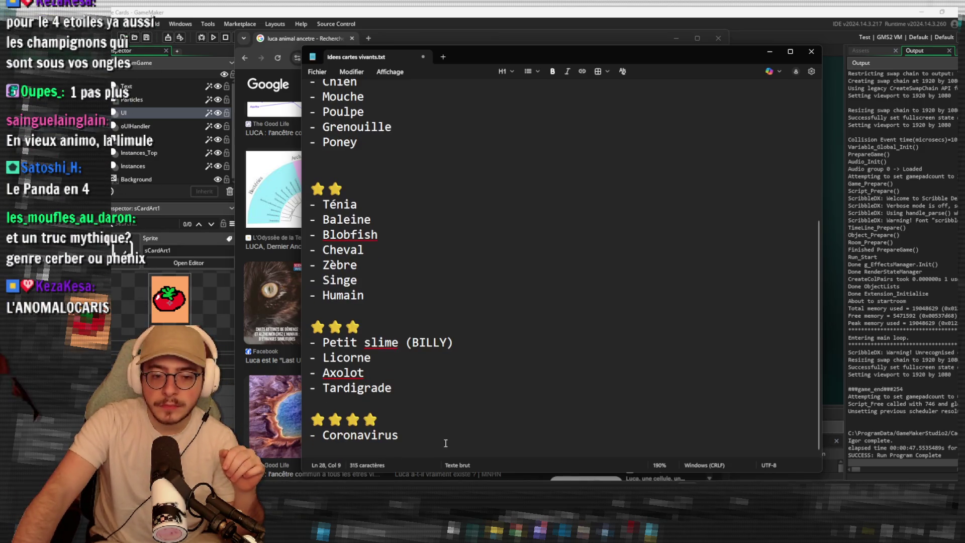
pyautogui.scroll(3, 395, 343)
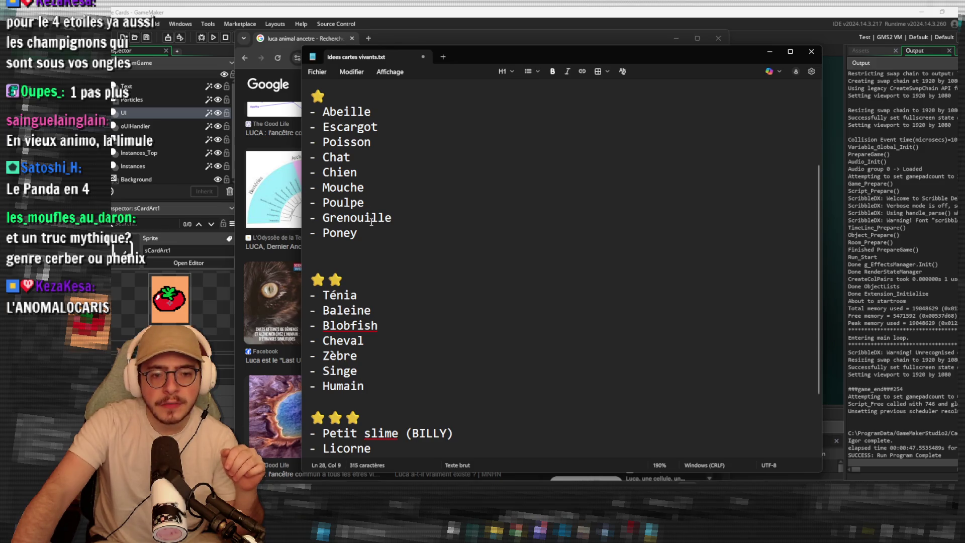
pyautogui.scroll(-1, 371, 222)
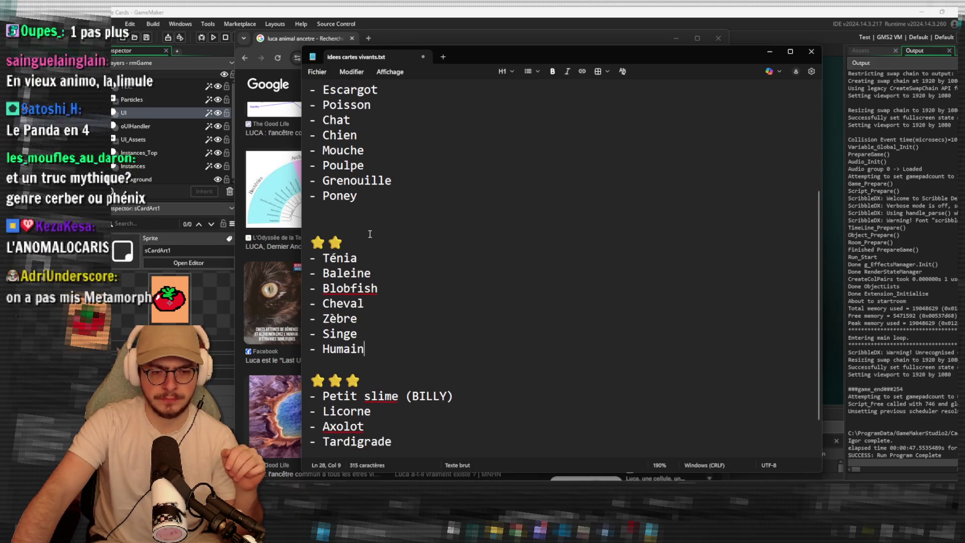
pyautogui.scroll(1, 370, 234)
pyautogui.scroll(-2, 369, 239)
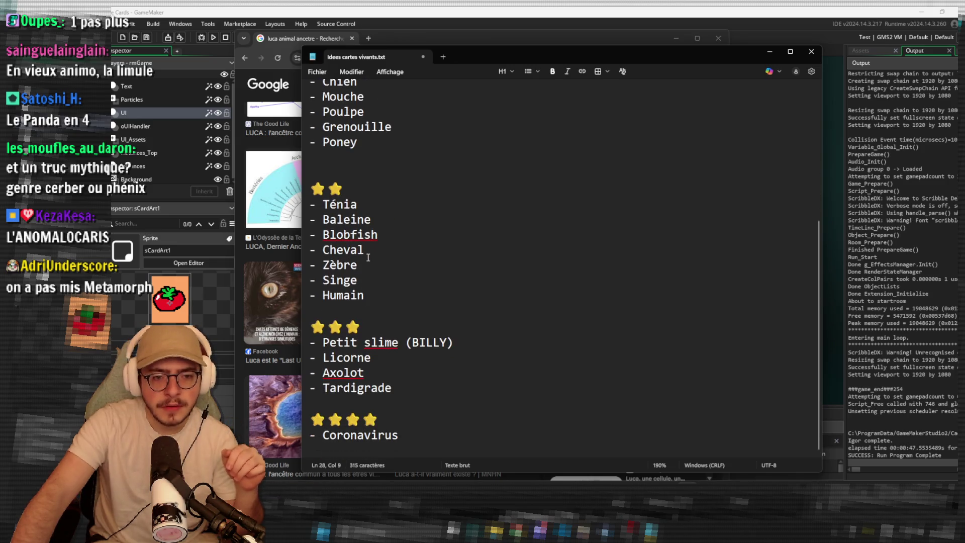
pyautogui.scroll(1, 368, 257)
pyautogui.click(378, 188)
pyautogui.press('Return')
pyautogui.write('- P')
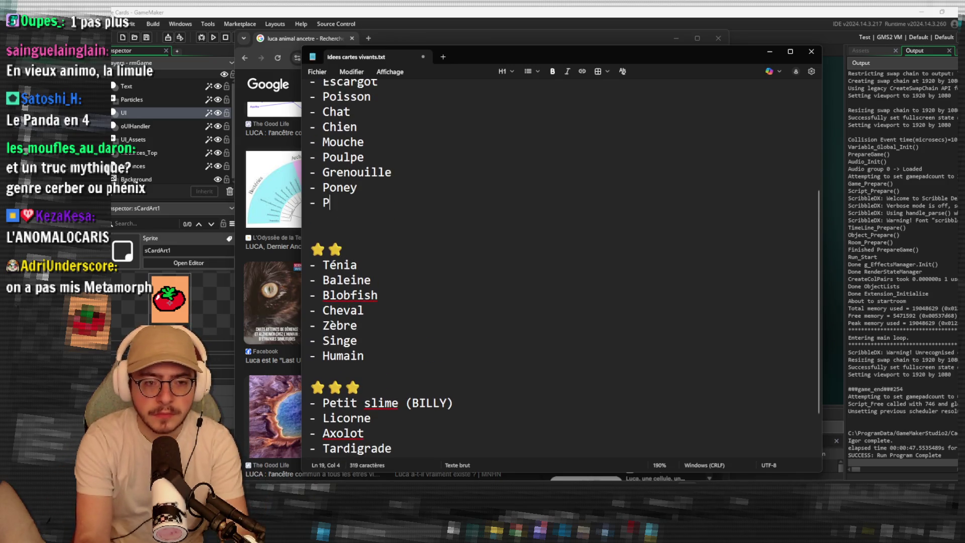
pyautogui.write('anda')
# Select the entry Ténia and the theme word Vivants in the list.
pyautogui.scroll(-1, 499, 289)
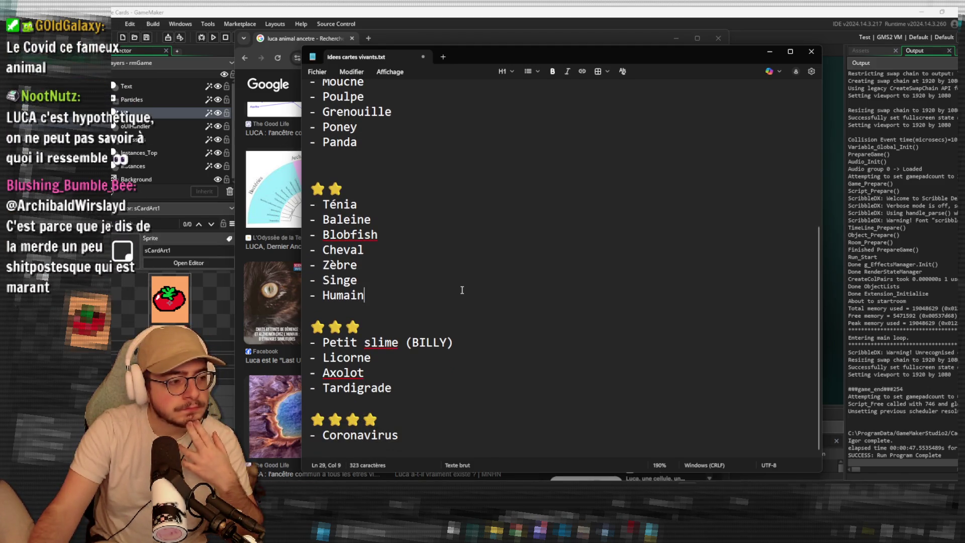
pyautogui.doubleClick(329, 205)
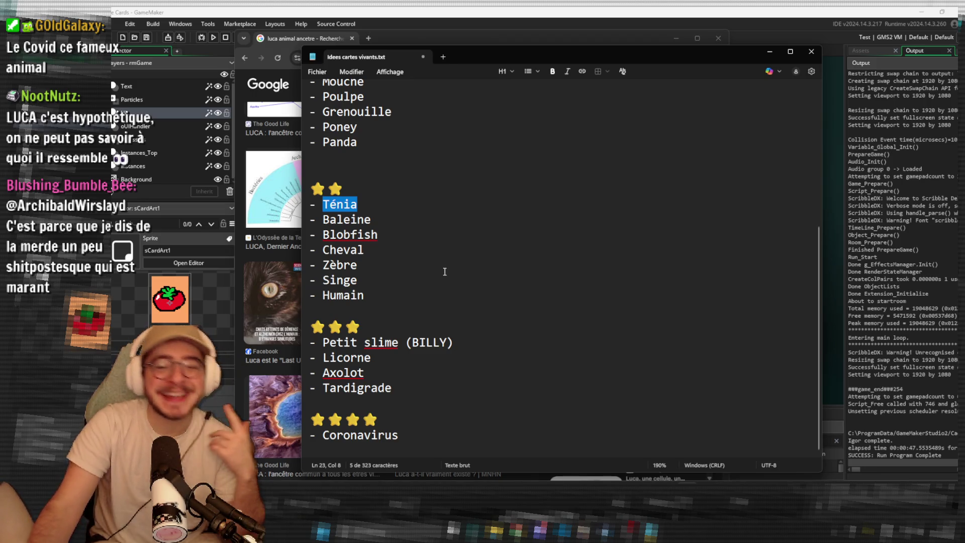
pyautogui.scroll(5, 432, 241)
pyautogui.doubleClick(422, 179)
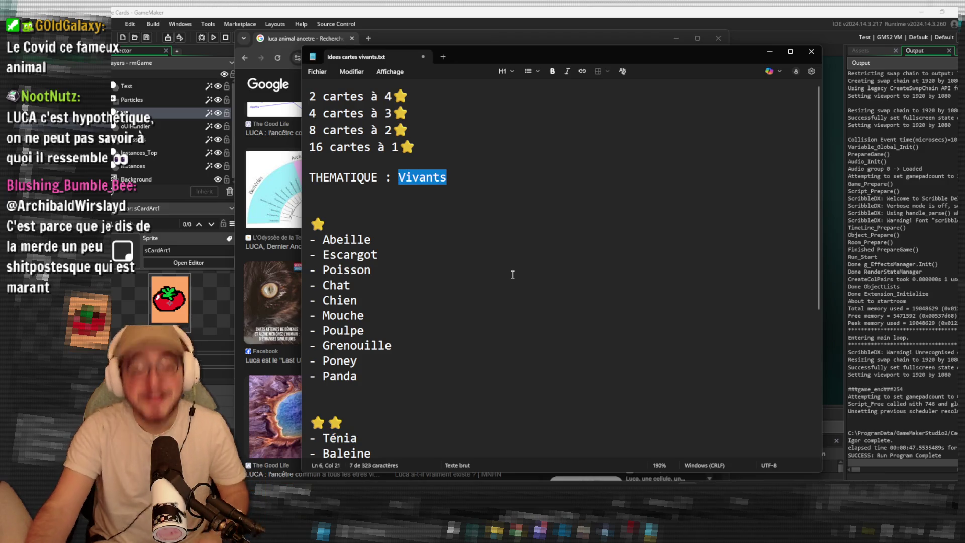
pyautogui.scroll(-5, 512, 275)
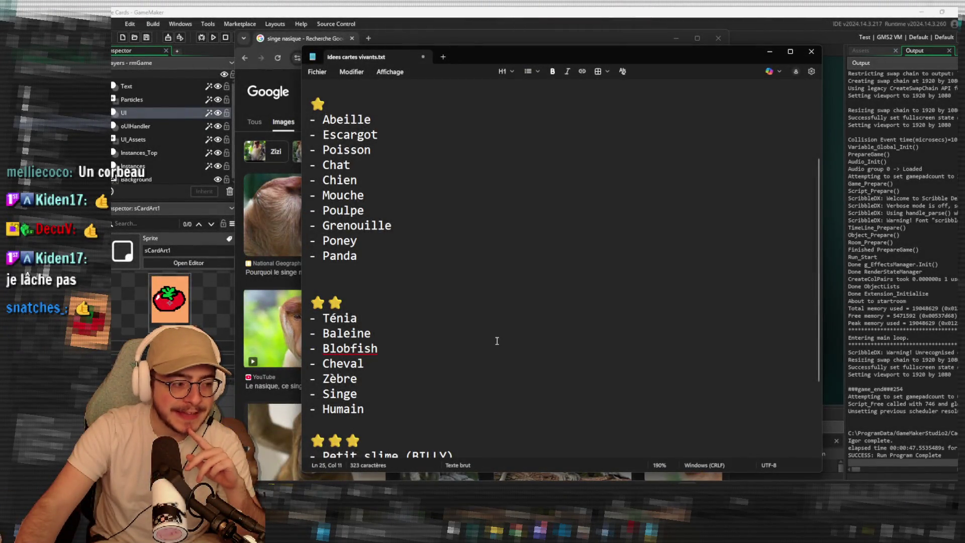
pyautogui.scroll(-3, 497, 342)
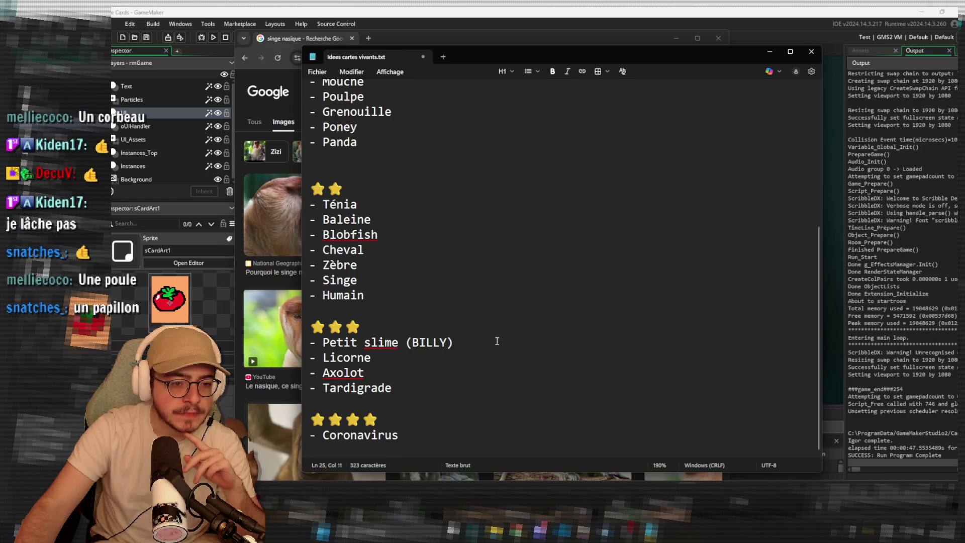
pyautogui.scroll(2, 497, 341)
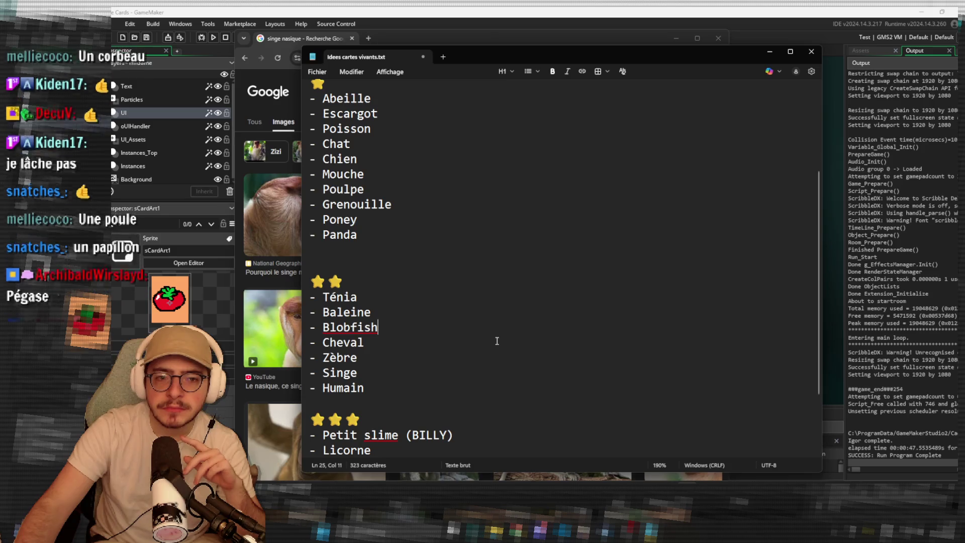
pyautogui.scroll(1, 498, 338)
pyautogui.doubleClick(366, 147)
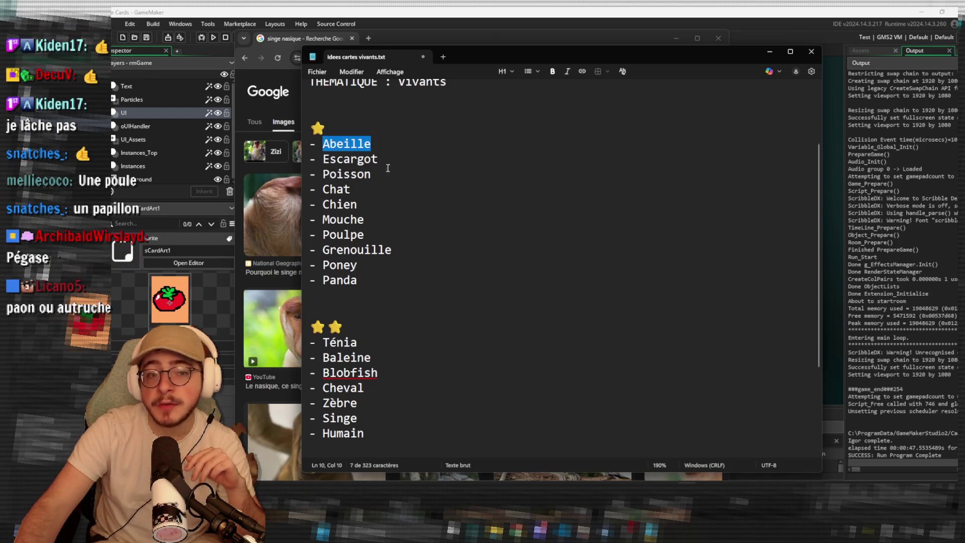
pyautogui.click(396, 226)
pyautogui.scroll(-3, 417, 278)
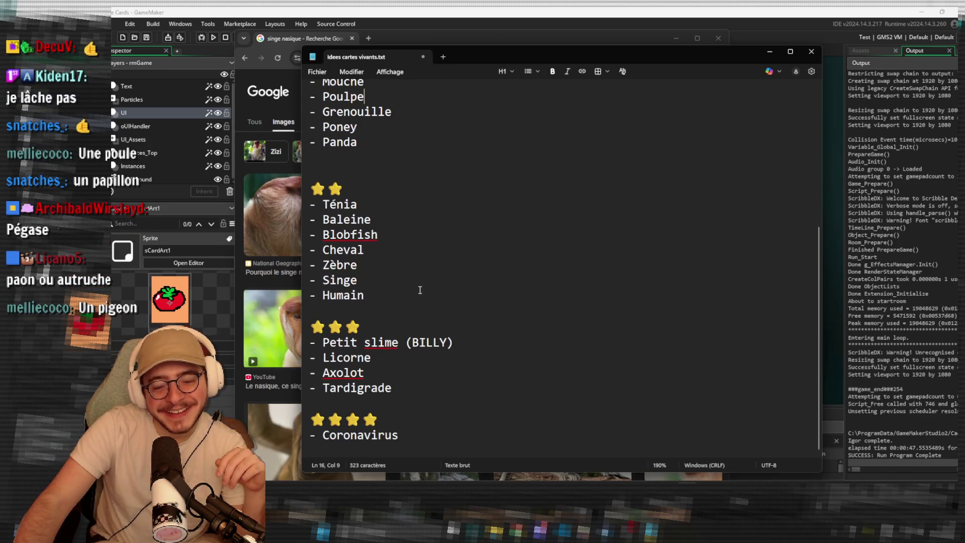
pyautogui.scroll(3, 419, 290)
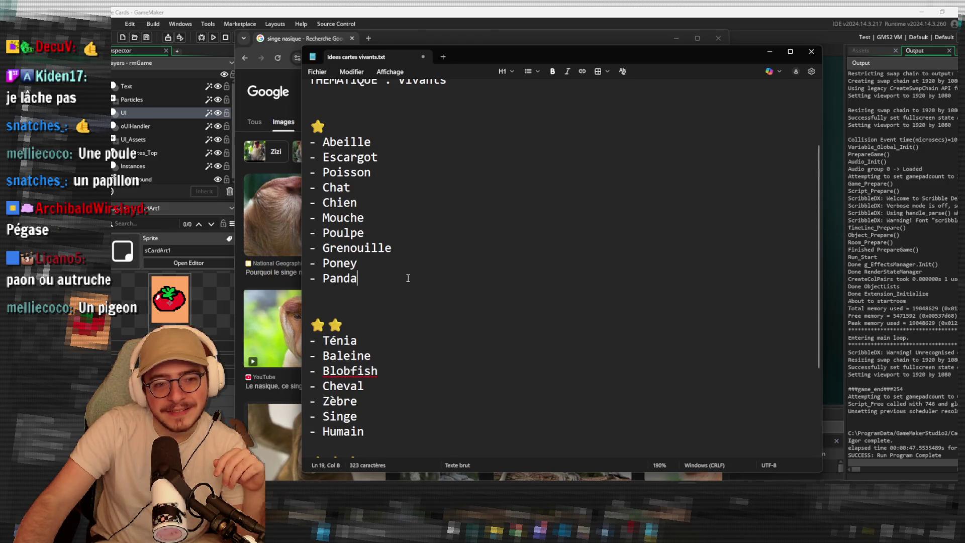
# Add '- Dodo' on a new line below Panda, correcting its capitalisation.
pyautogui.press('Return')
pyautogui.write('- dod')
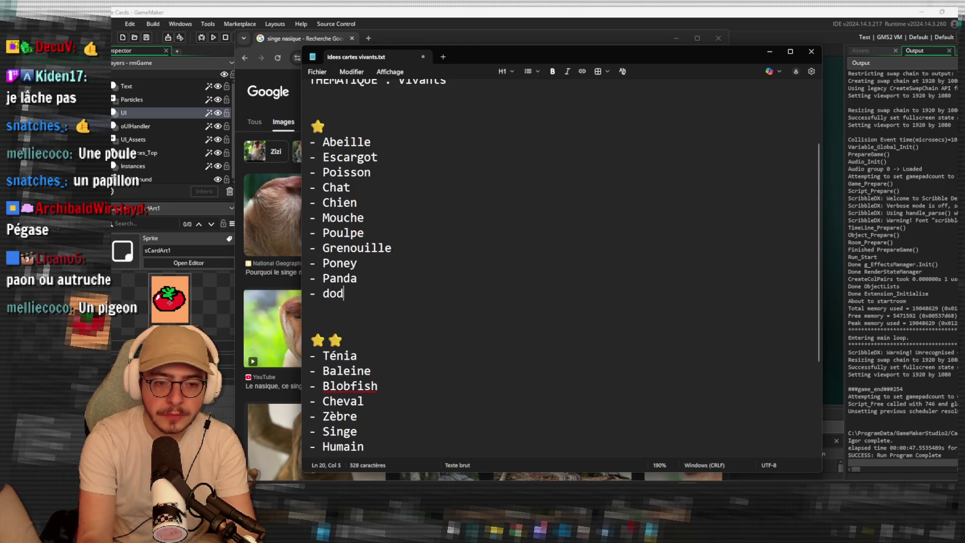
pyautogui.press('BackSpace')
pyautogui.press('BackSpace')
pyautogui.press('BackSpace')
pyautogui.write('Dodo')
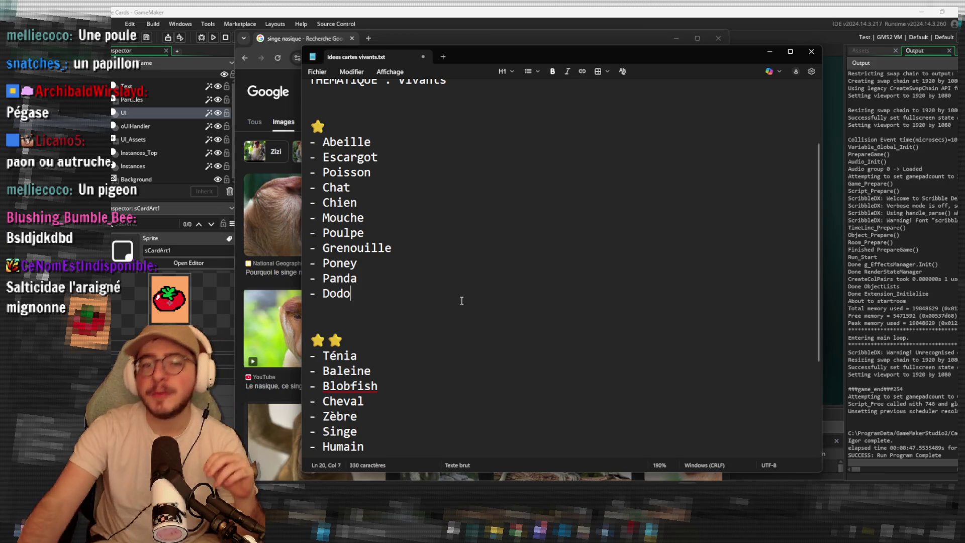
pyautogui.scroll(-3, 457, 312)
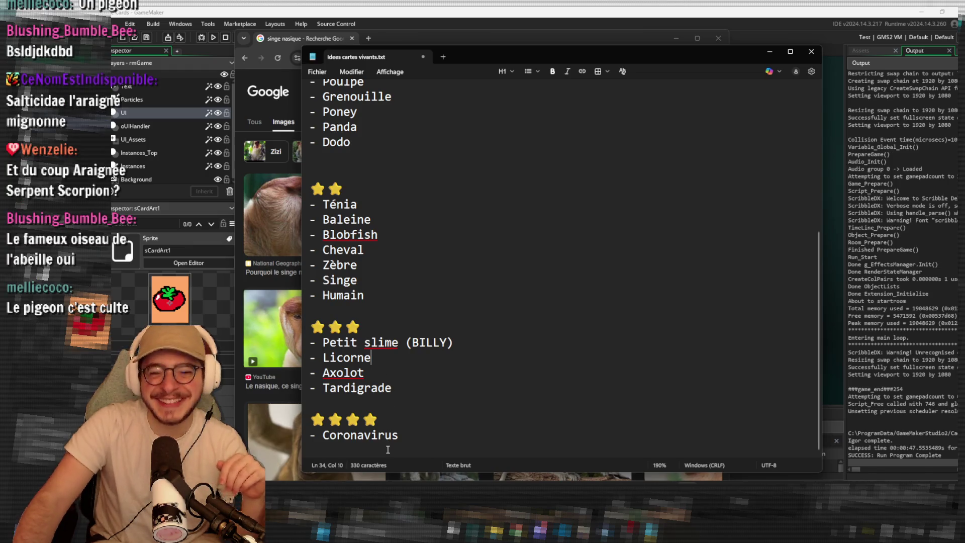
pyautogui.doubleClick(380, 435)
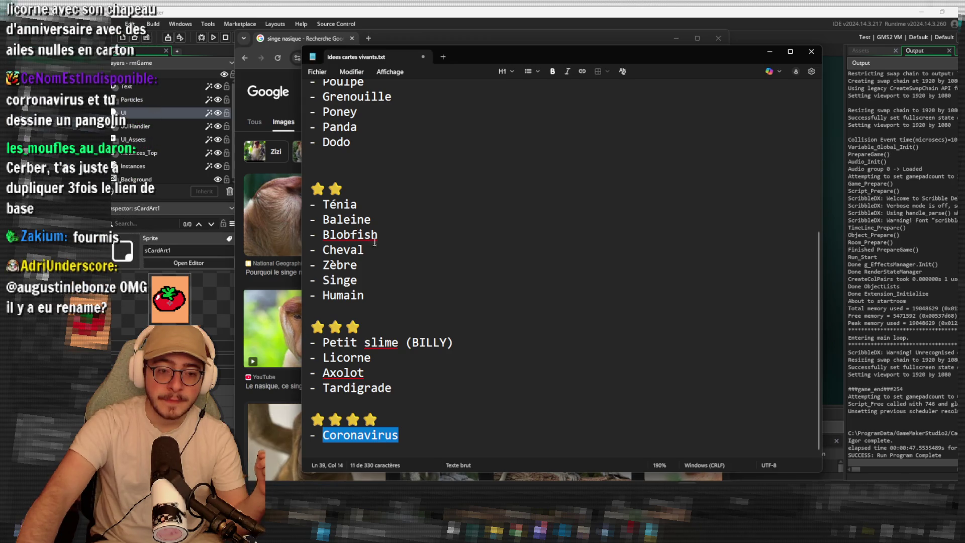
pyautogui.click(359, 250)
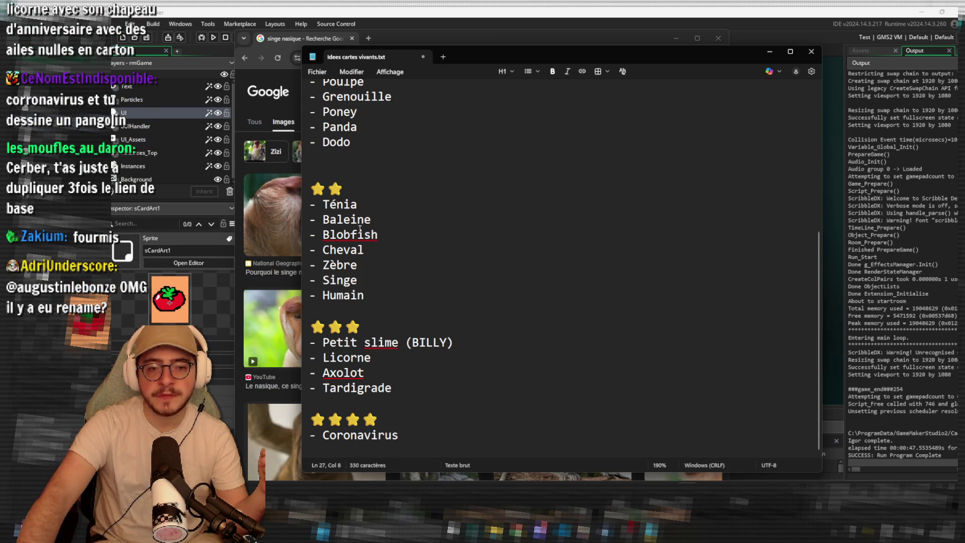
pyautogui.tripleClick(353, 265)
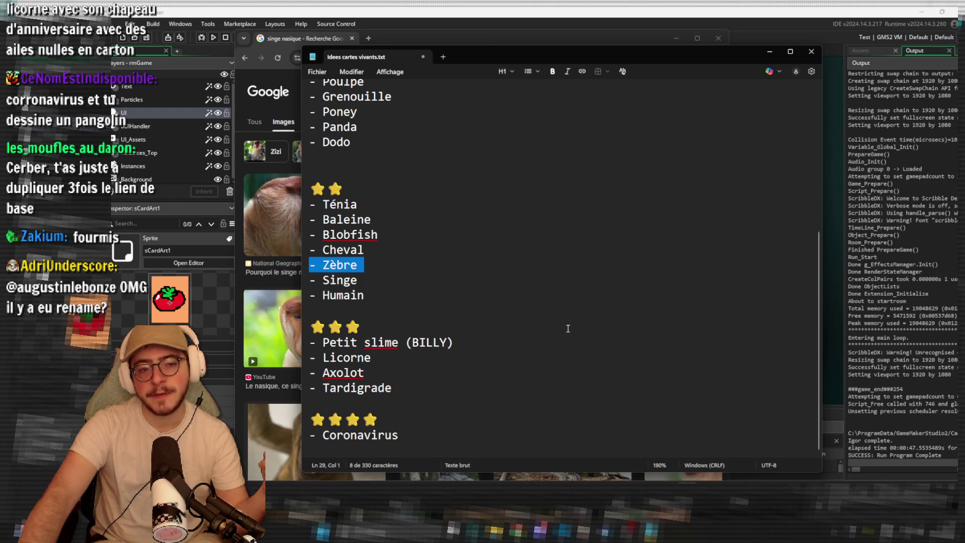
pyautogui.scroll(2, 567, 328)
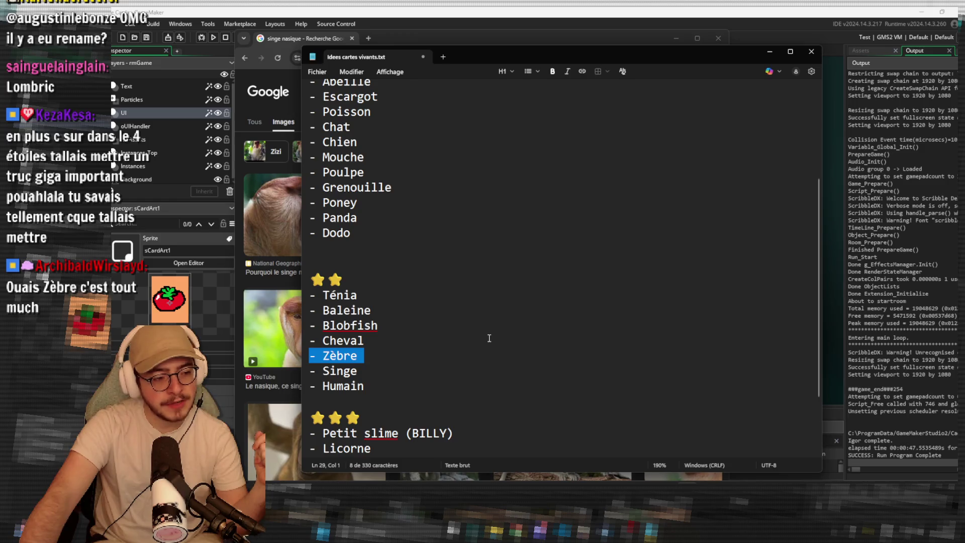
pyautogui.scroll(-2, 438, 330)
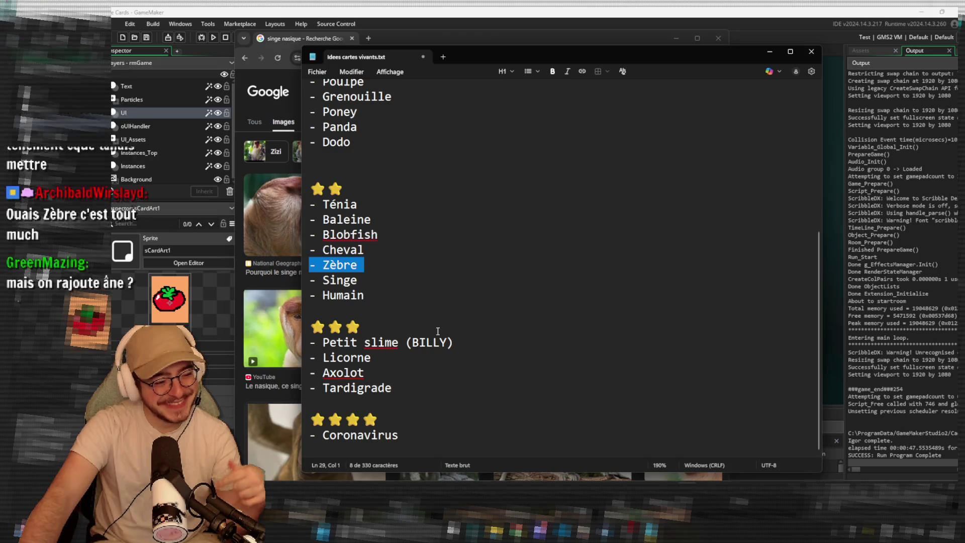
pyautogui.click(405, 435)
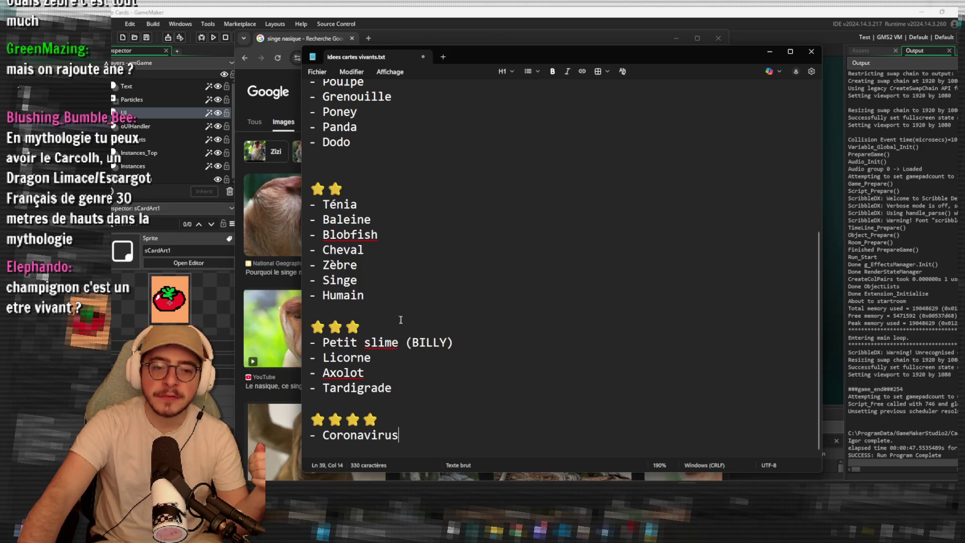
pyautogui.click(396, 300)
pyautogui.scroll(1, 397, 302)
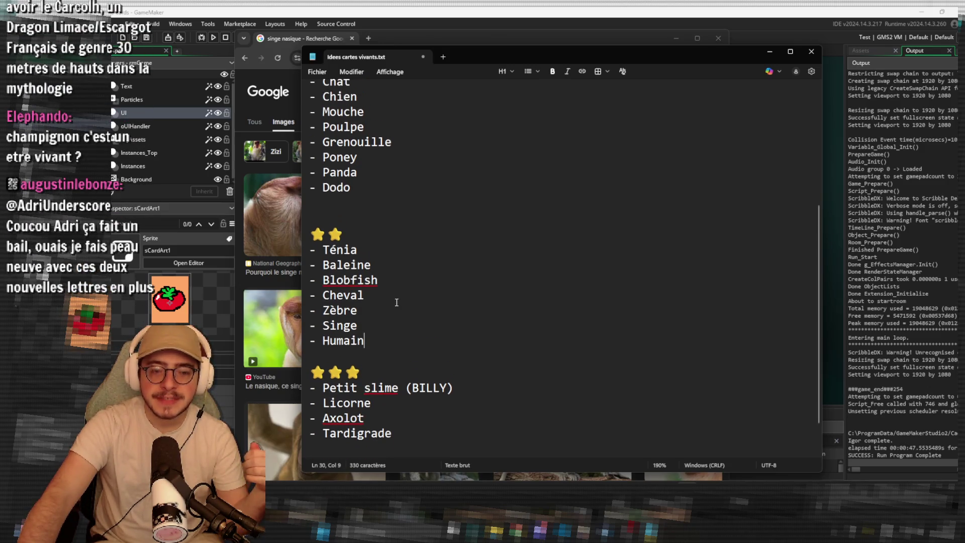
pyautogui.scroll(2, 396, 302)
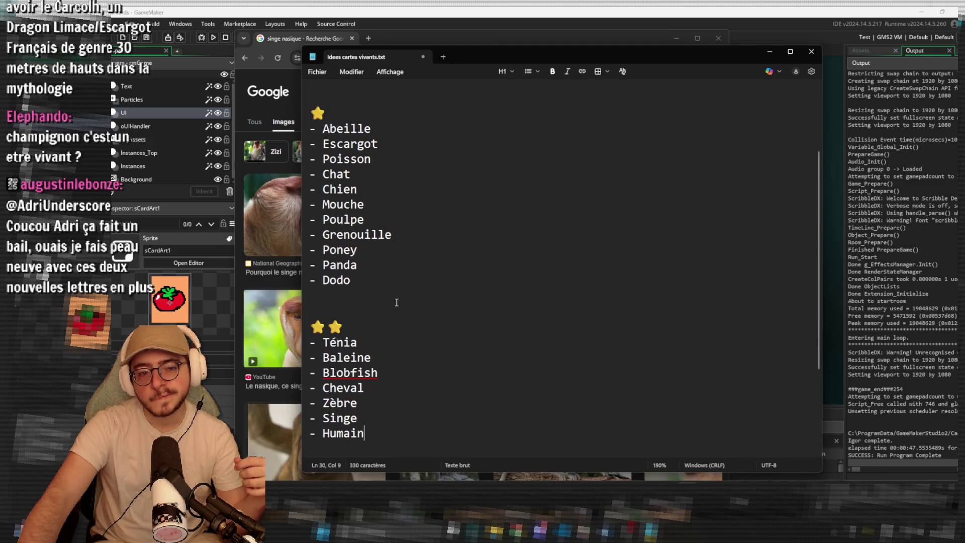
pyautogui.click(397, 301)
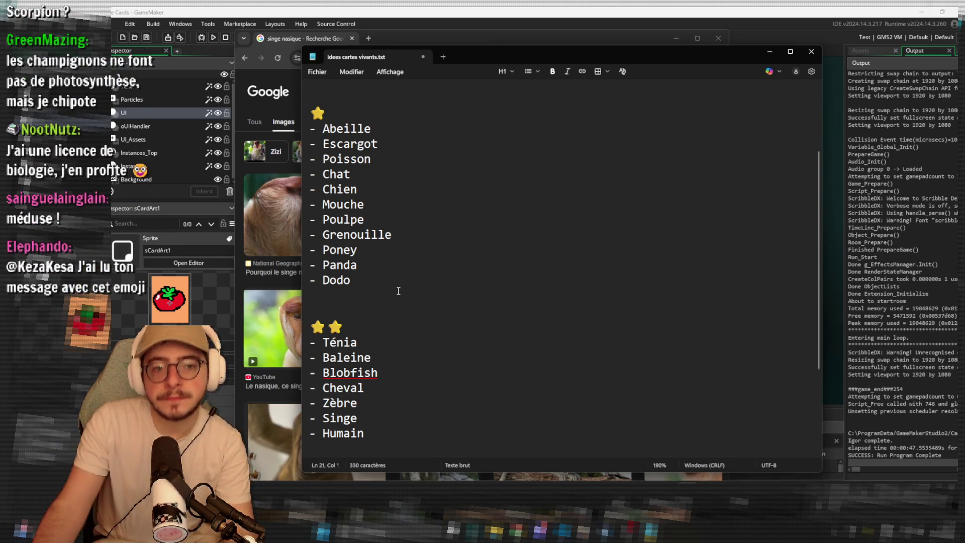
pyautogui.click(396, 270)
pyautogui.click(398, 278)
pyautogui.press('Return')
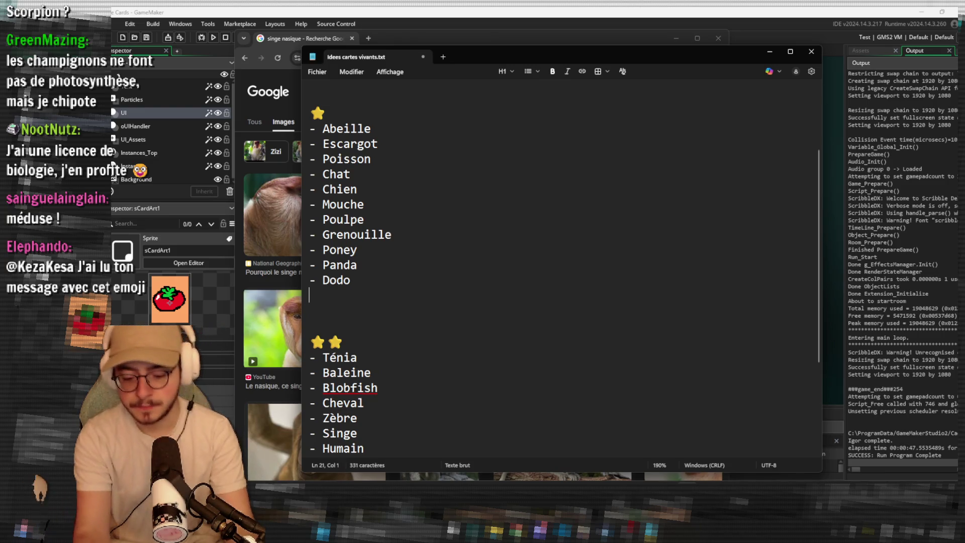
pyautogui.write('- Méduse')
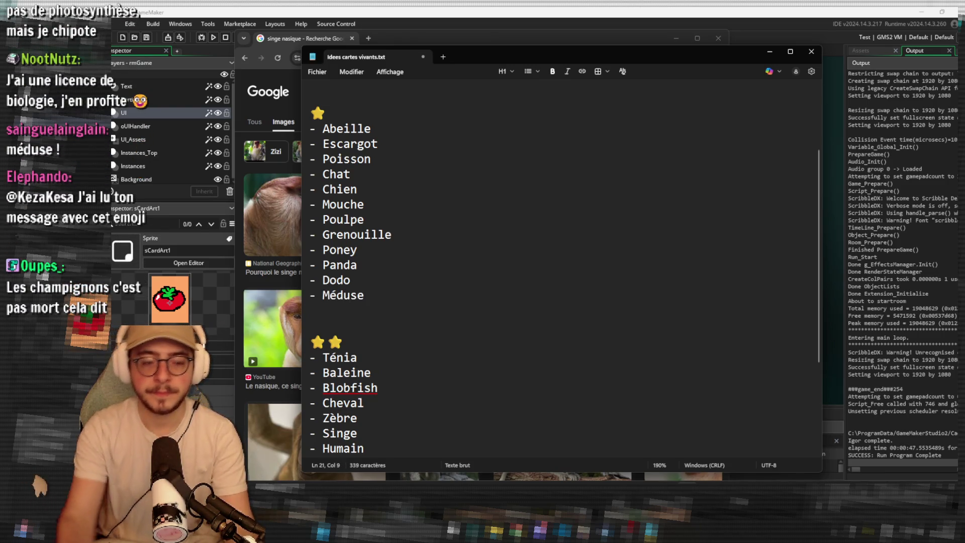
pyautogui.scroll(-1, 419, 291)
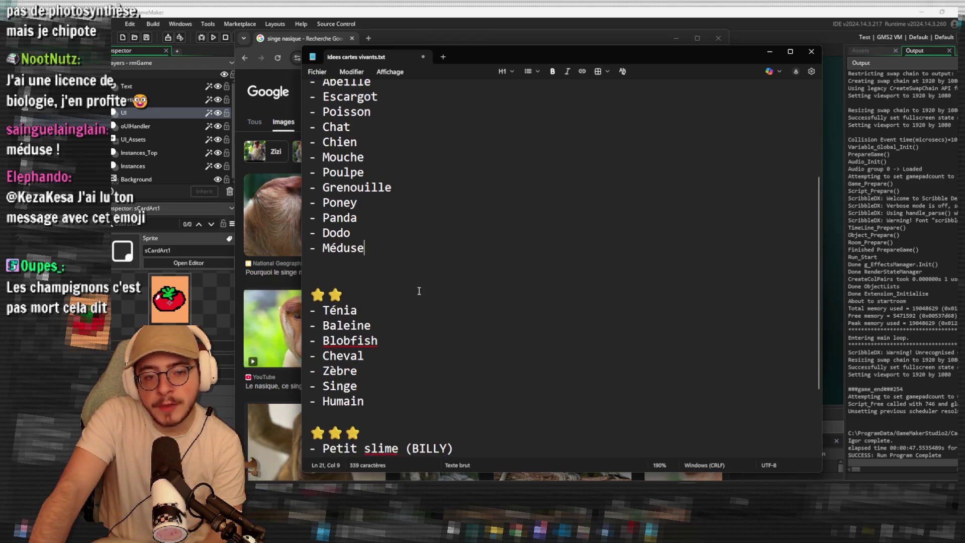
pyautogui.scroll(1, 419, 291)
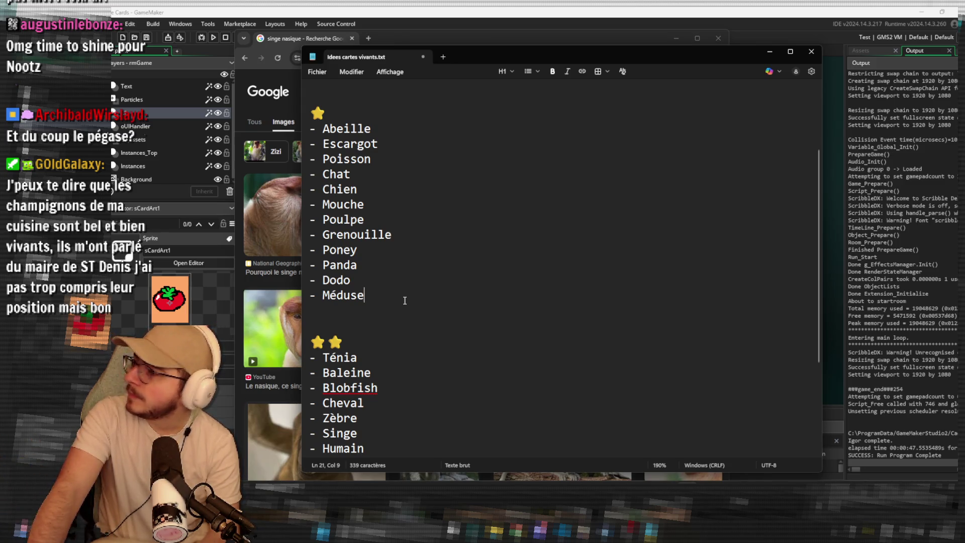
pyautogui.scroll(-3, 405, 301)
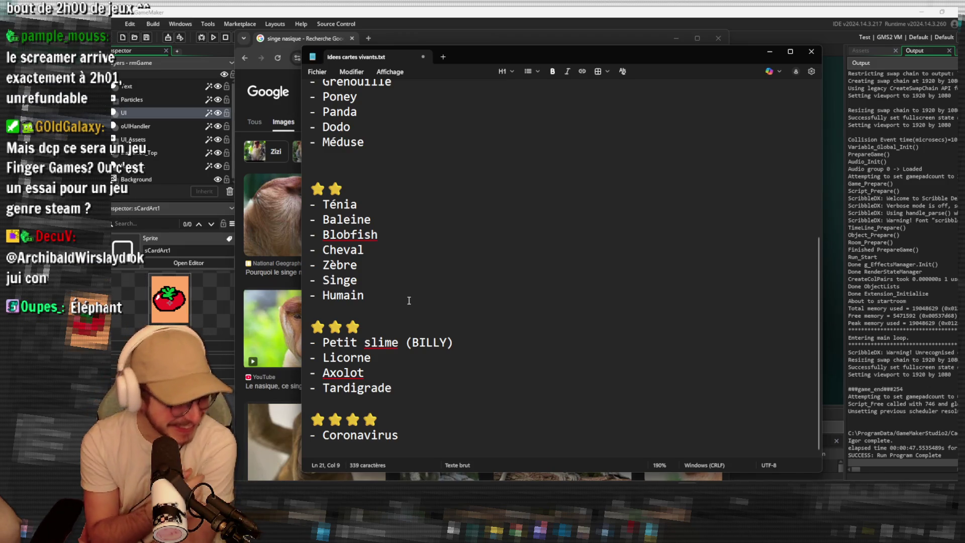
pyautogui.scroll(5, 409, 300)
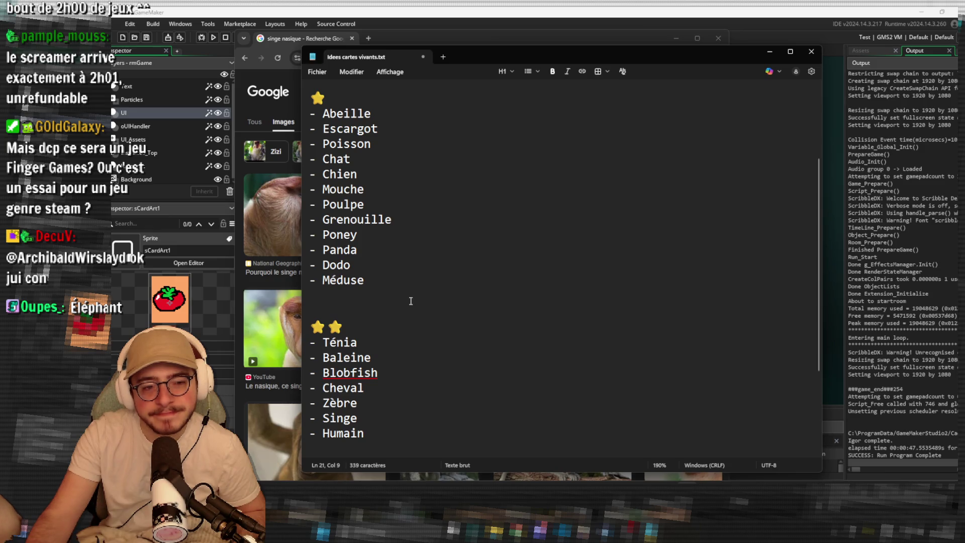
pyautogui.click(404, 284)
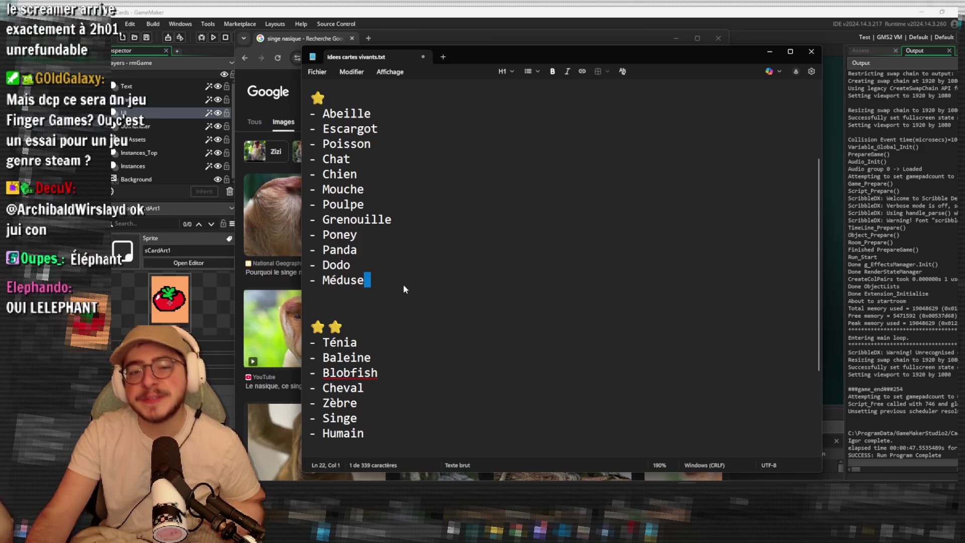
pyautogui.hotkey('shift', 'Right')
pyautogui.click(420, 266)
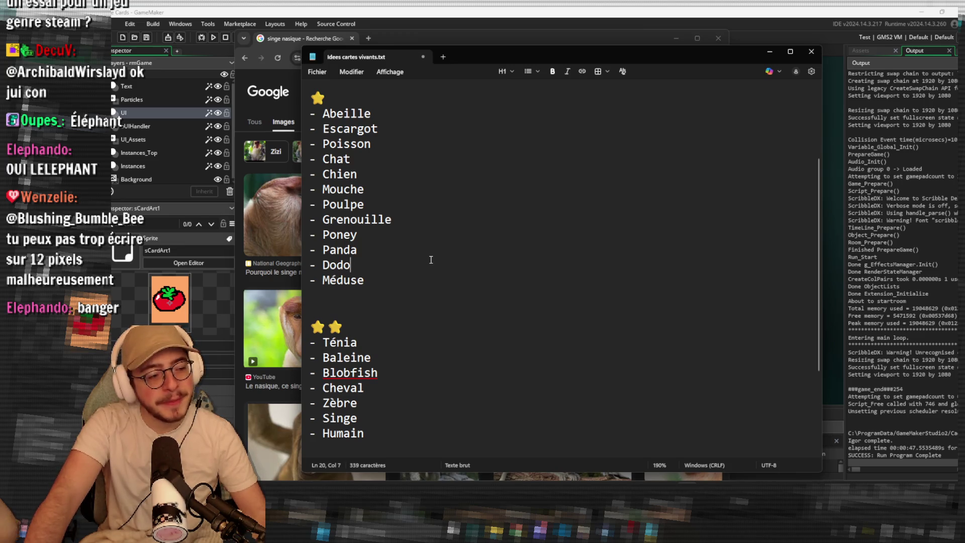
pyautogui.tripleClick(430, 259)
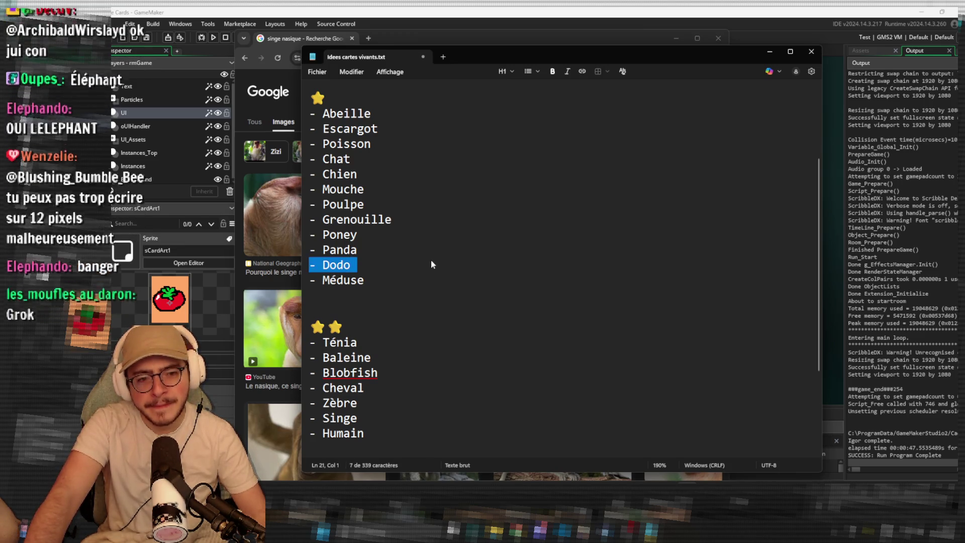
pyautogui.click(436, 261)
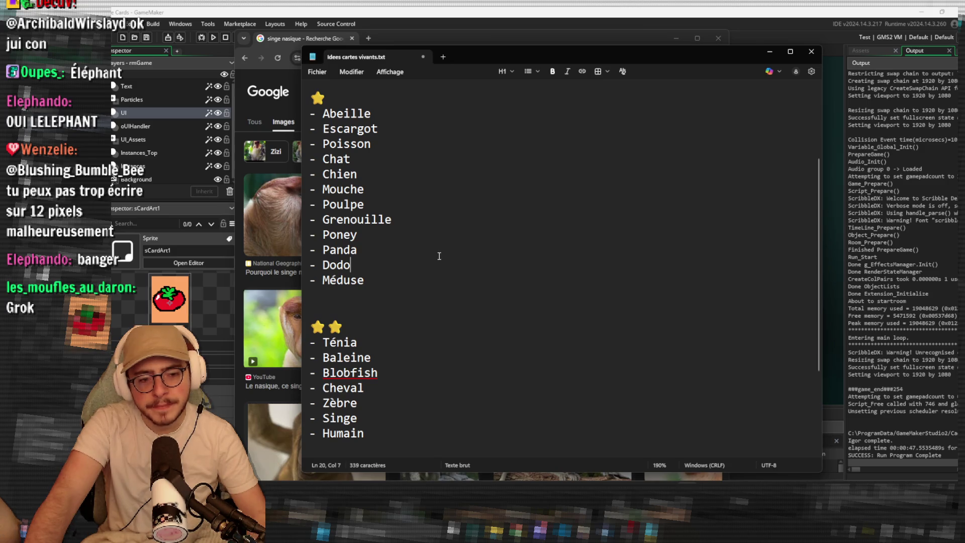
pyautogui.scroll(-4, 438, 256)
pyautogui.scroll(4, 435, 251)
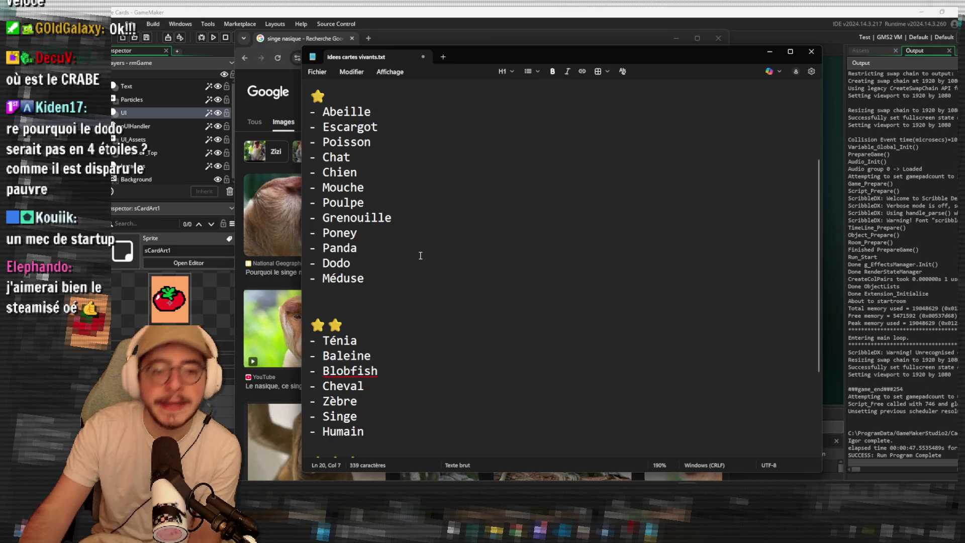
pyautogui.click(384, 278)
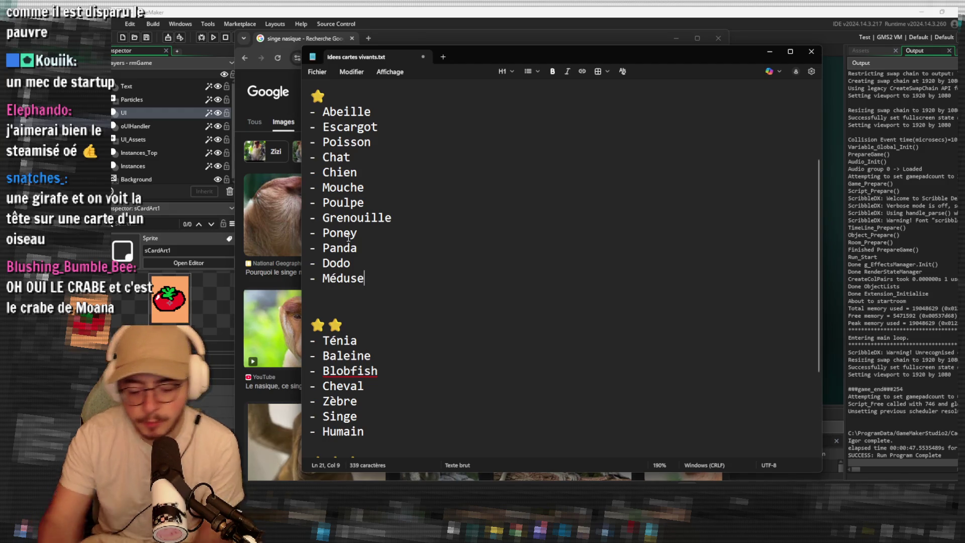
# Add '- Crabe' after Méduse and delete Zèbre from the two-star list.
pyautogui.press('Return')
pyautogui.write('- Crabe')
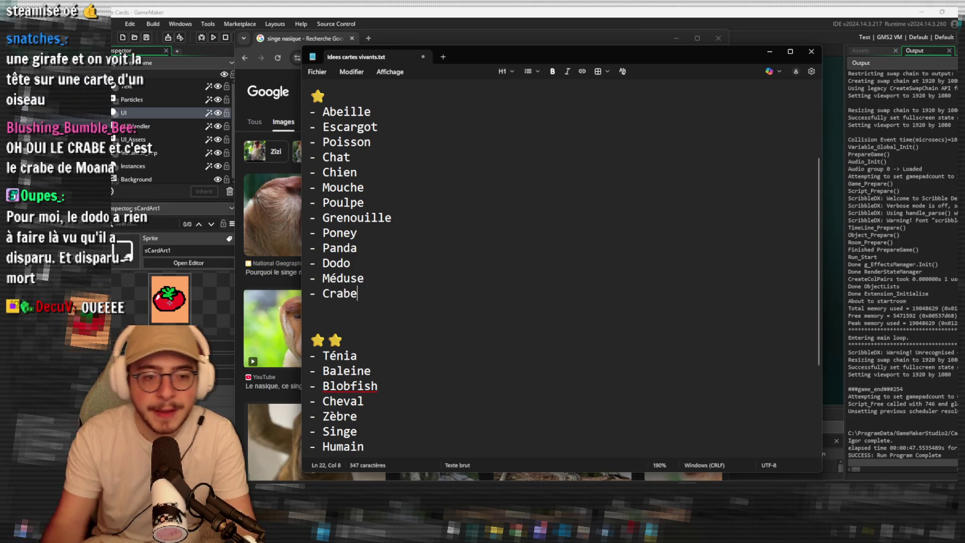
pyautogui.doubleClick(333, 417)
pyautogui.press('BackSpace')
pyautogui.press('BackSpace')
pyautogui.press('BackSpace')
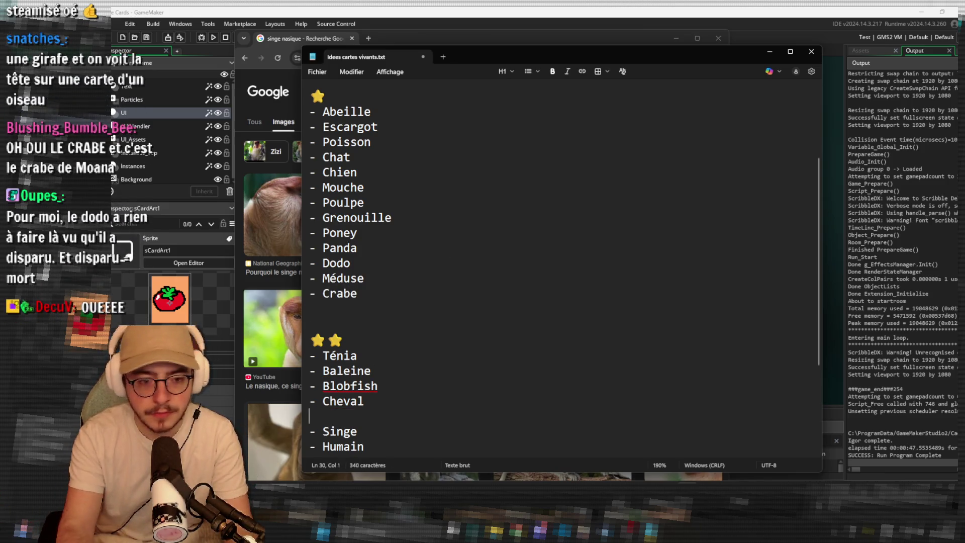
# Place the insertion point after Blobfish, then after Dodo.
pyautogui.scroll(-2, 408, 424)
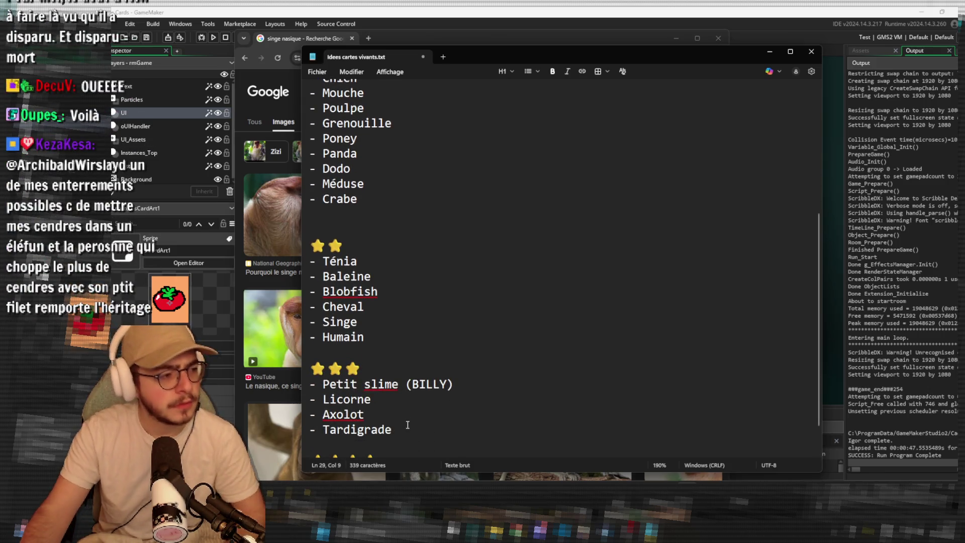
pyautogui.press('Left')
pyautogui.press('Left')
pyautogui.press('Left')
pyautogui.click(514, 288)
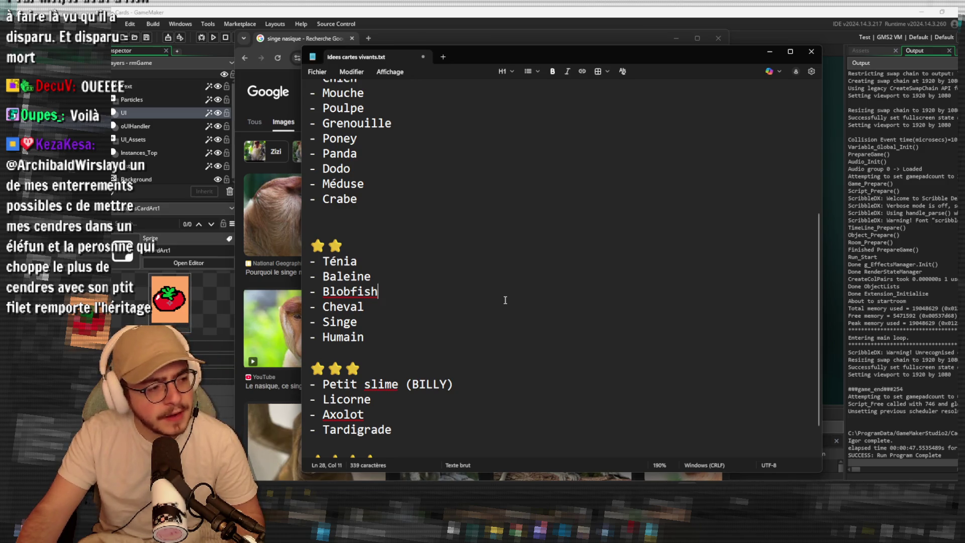
pyautogui.scroll(3, 444, 310)
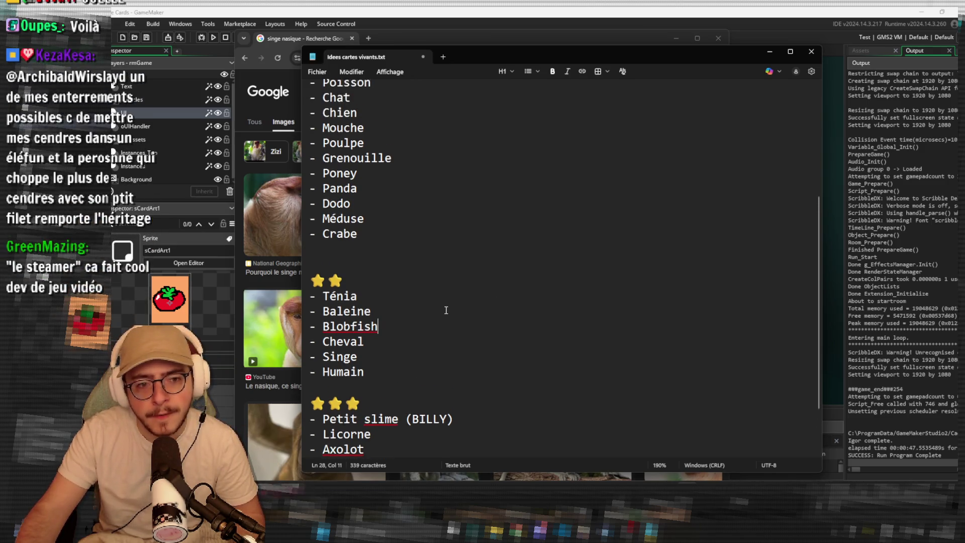
pyautogui.click(444, 310)
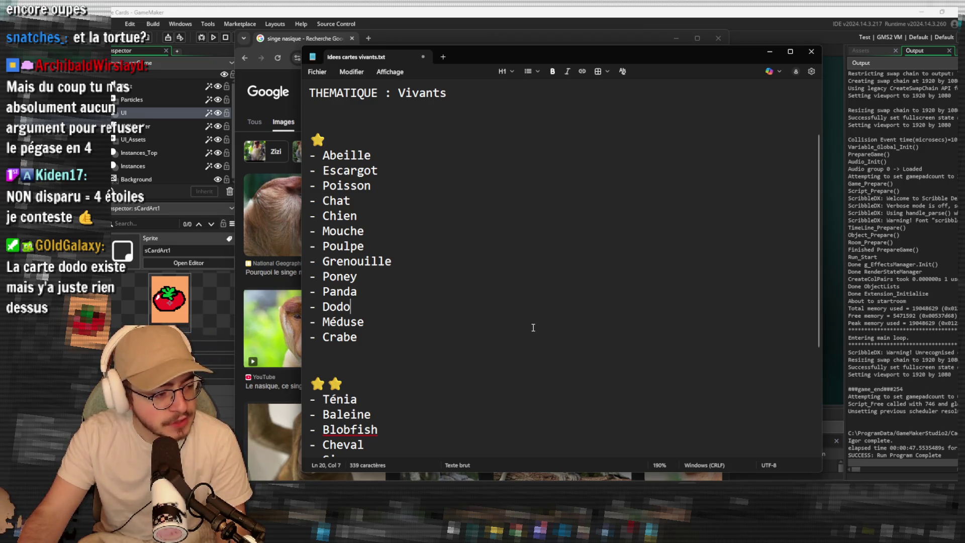
pyautogui.click(443, 330)
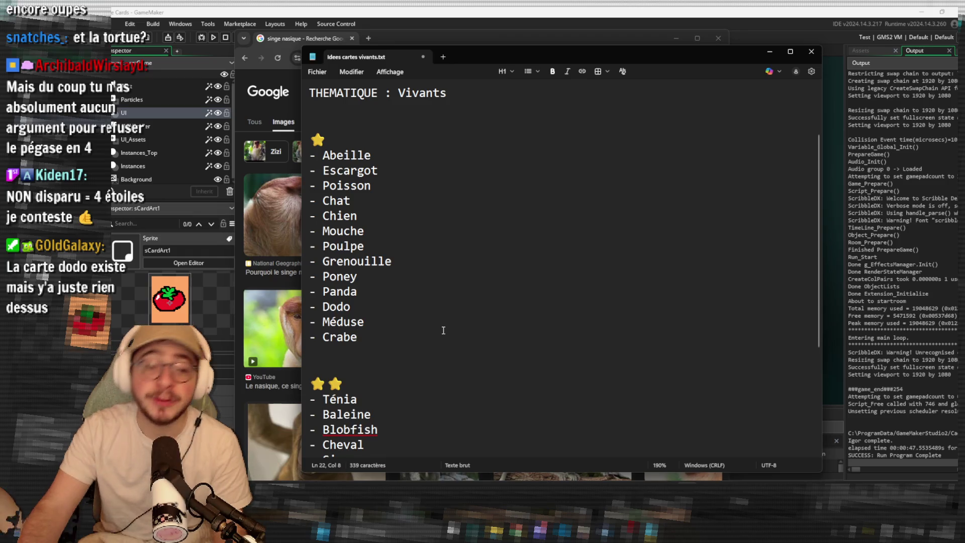
pyautogui.click(372, 215)
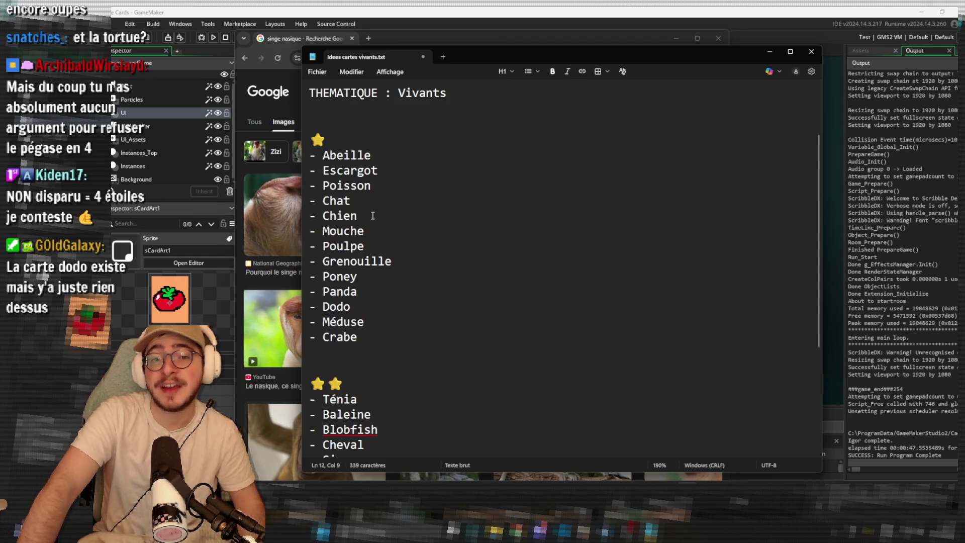
pyautogui.click(357, 171)
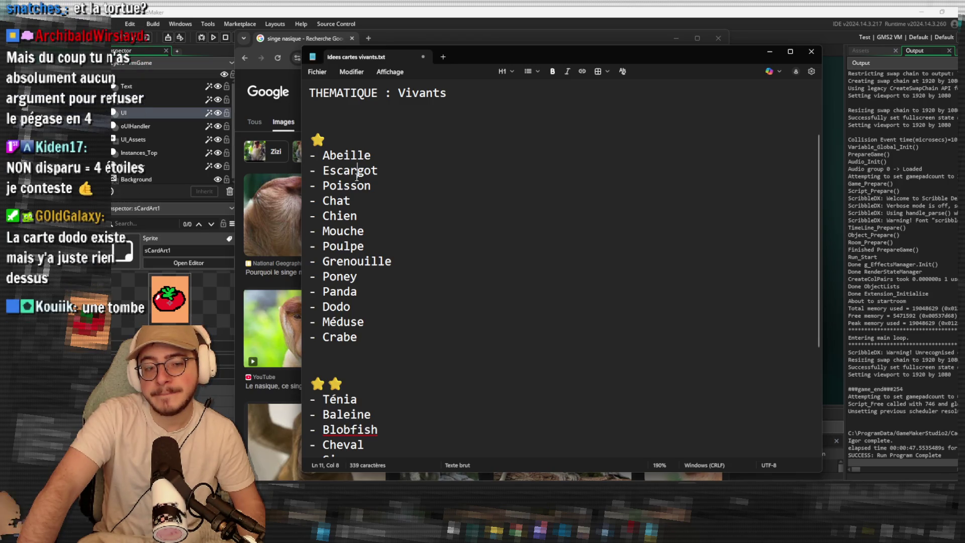
pyautogui.click(328, 306)
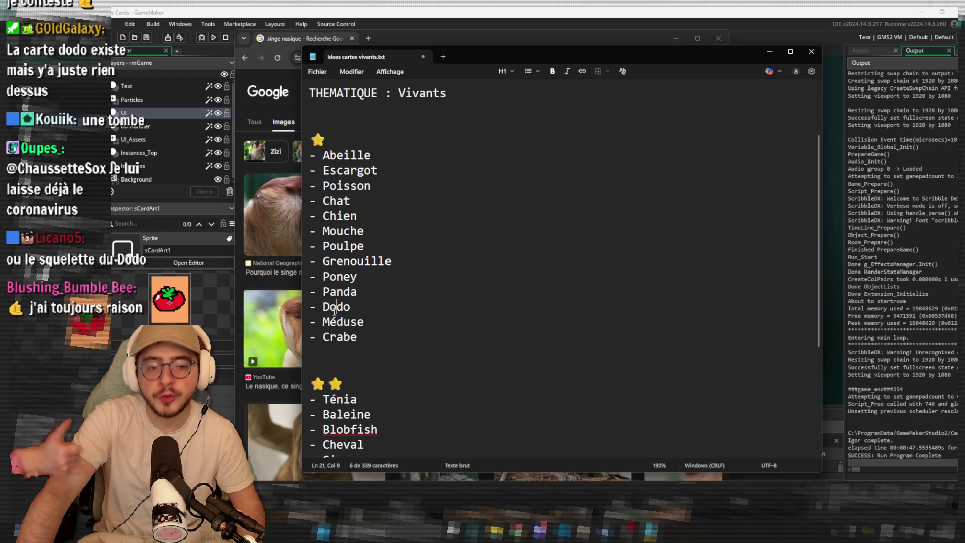
pyautogui.doubleClick(335, 308)
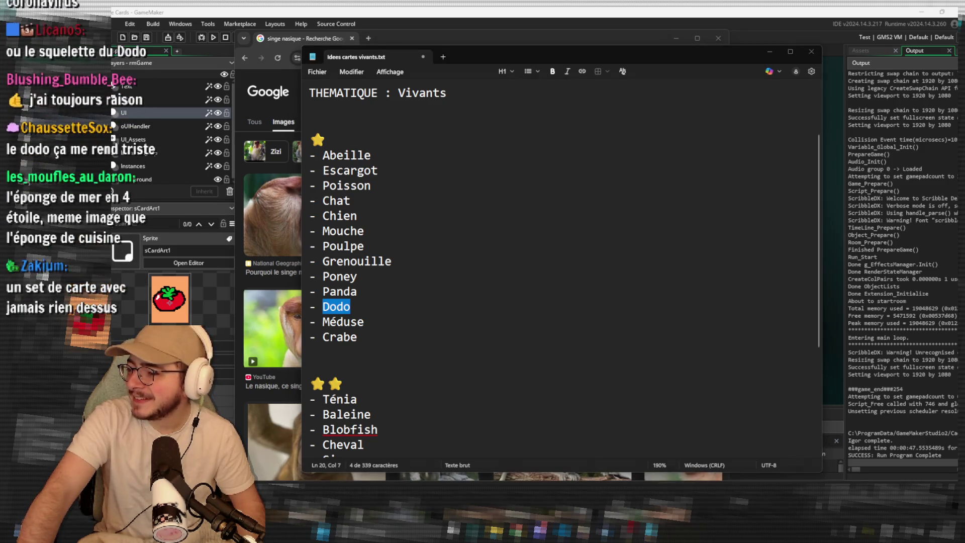
pyautogui.click(596, 335)
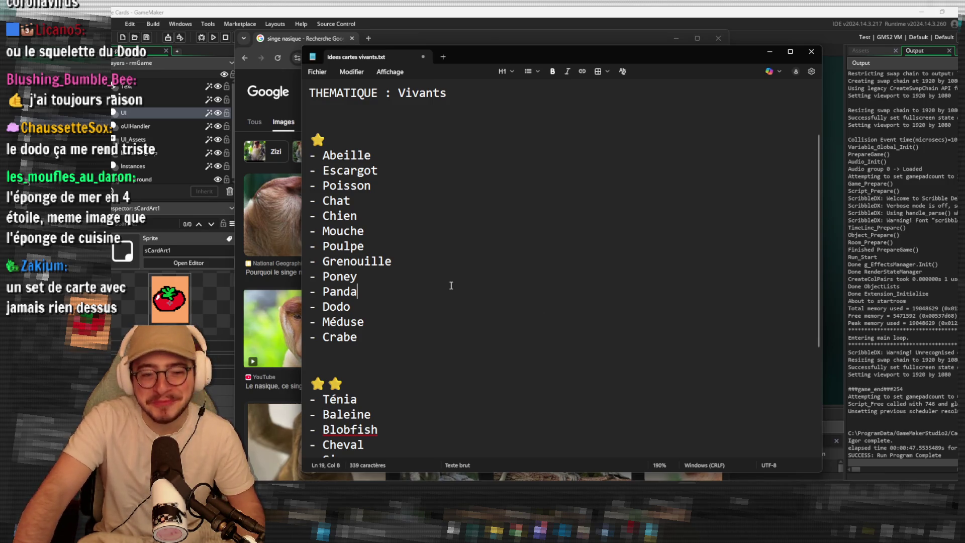
pyautogui.tripleClick(435, 306)
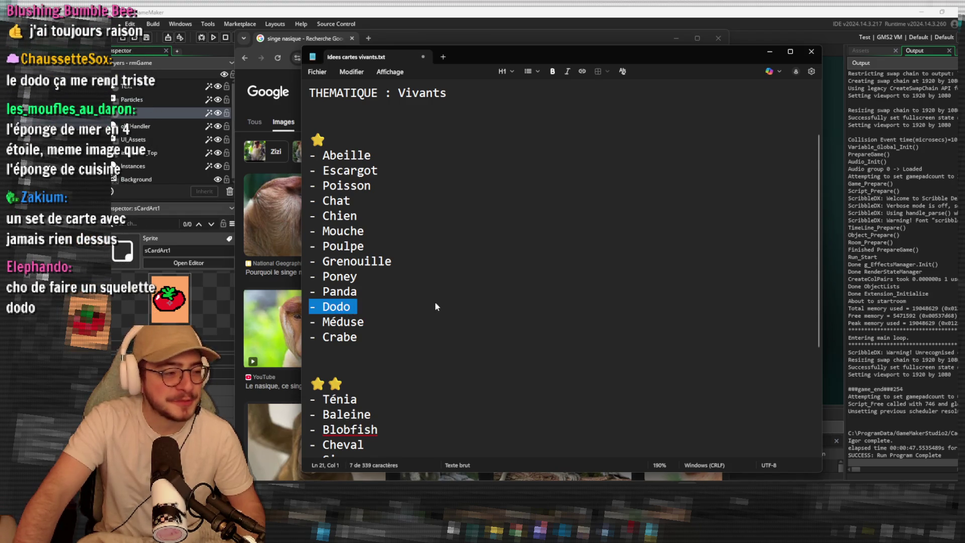
pyautogui.click(435, 301)
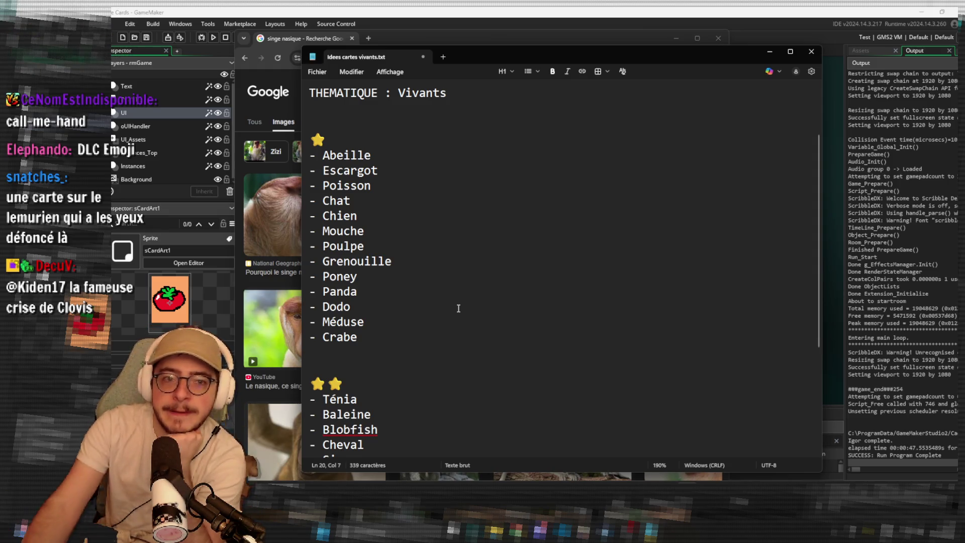
# Move through the one-star creature names down toward Crabe.
pyautogui.scroll(3, 458, 308)
pyautogui.scroll(-5, 458, 308)
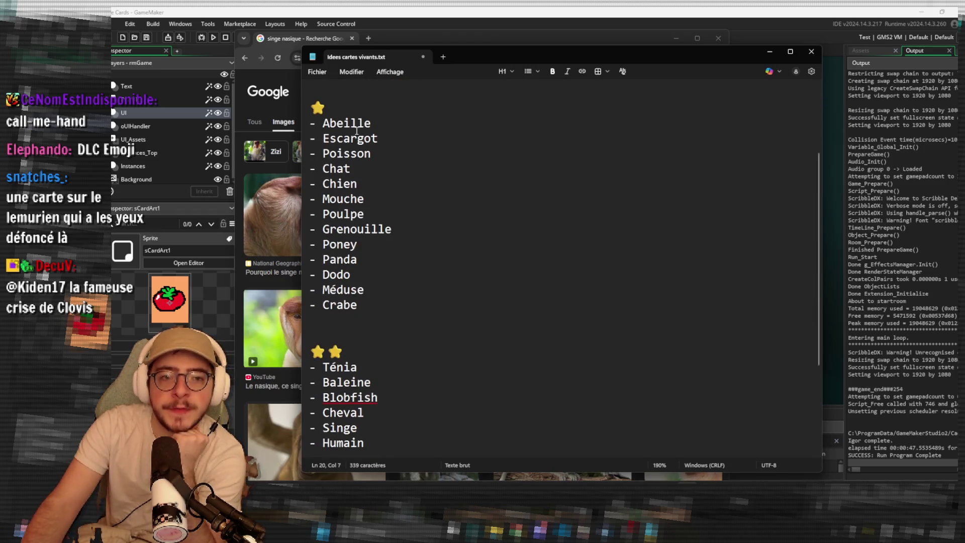
pyautogui.scroll(5, 392, 146)
pyautogui.click(429, 150)
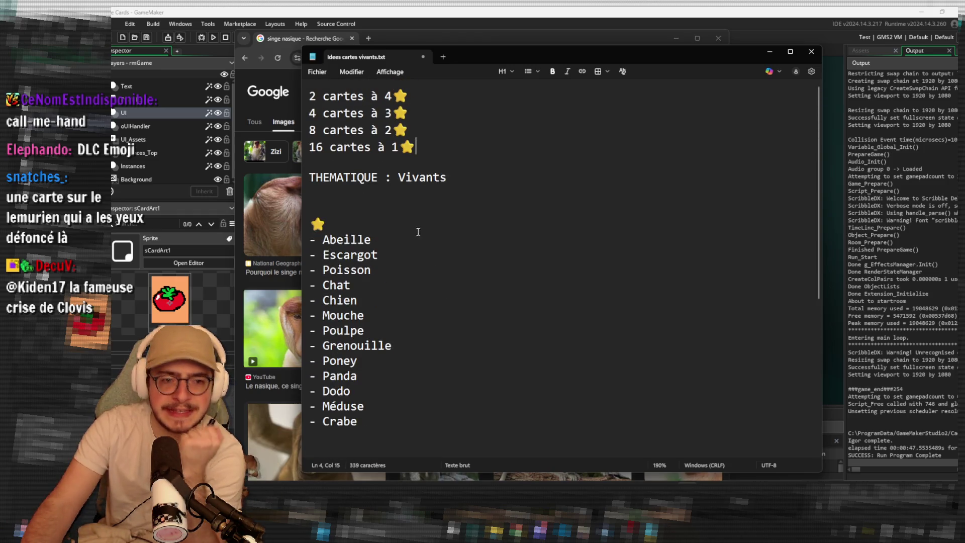
pyautogui.scroll(-3, 418, 232)
pyautogui.click(353, 178)
pyautogui.press('Down')
pyautogui.press('Down')
pyautogui.press('Down')
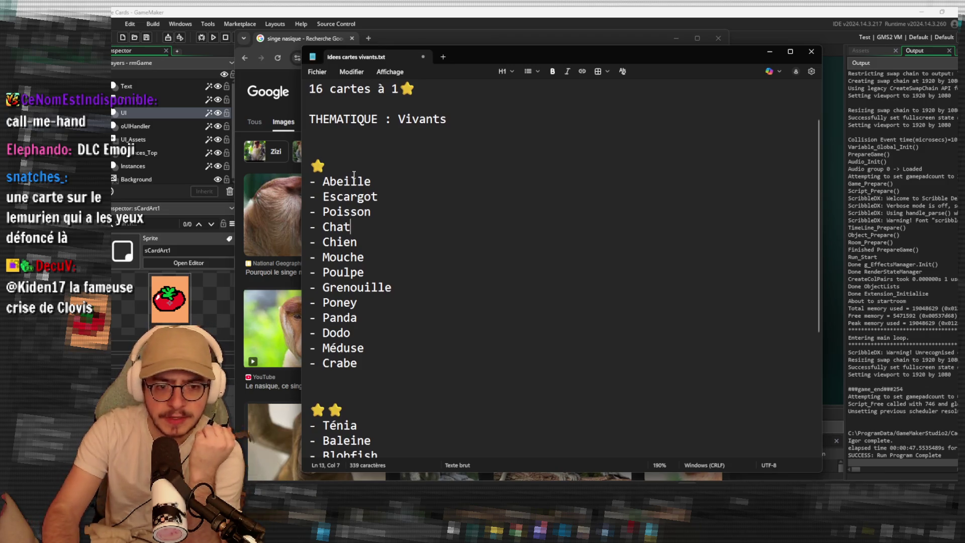
pyautogui.press('Down')
pyautogui.press('Down')
pyautogui.press('Down')
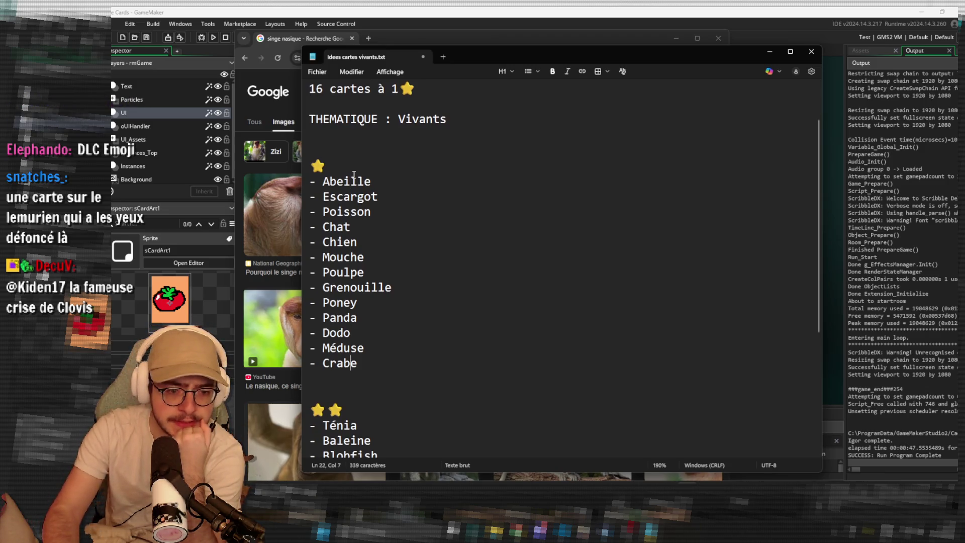
# Add empty '-' placeholder lines below Crabe in the one-star list.
pyautogui.scroll(-2, 354, 175)
pyautogui.click(361, 290)
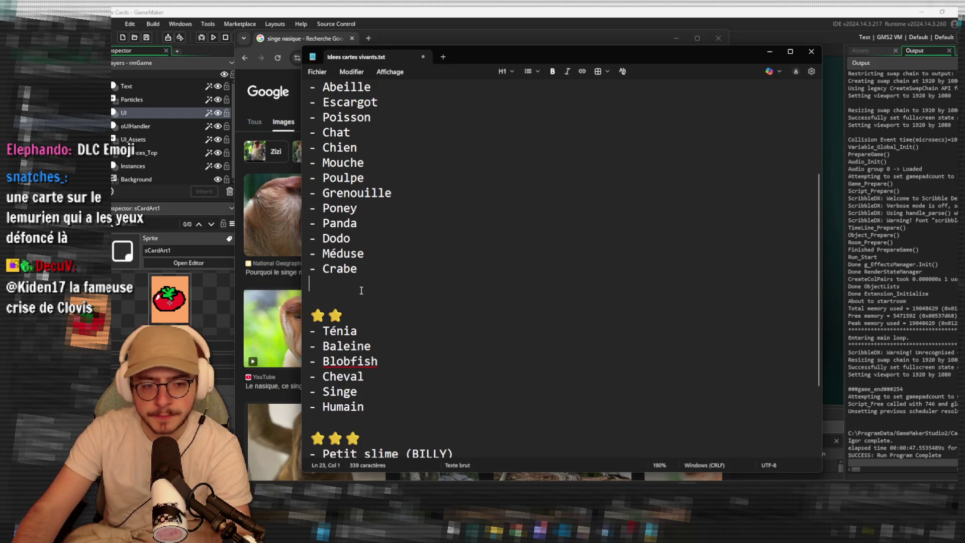
pyautogui.press('Return')
pyautogui.press('Return')
pyautogui.write('-')
pyautogui.press('Up')
pyautogui.press('Up')
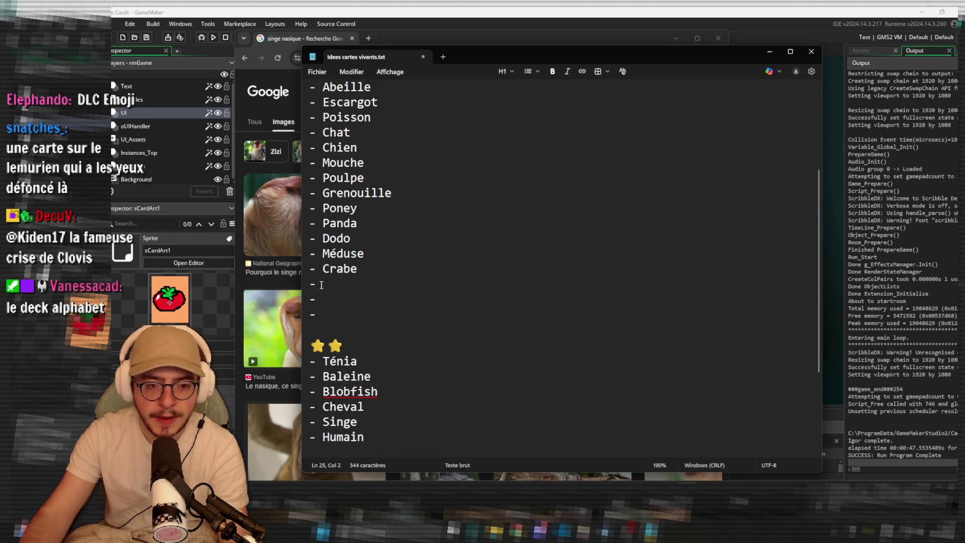
pyautogui.write('-')
pyautogui.press('Down')
# Add a '-' placeholder line after Humain, then select Coronavirus.
pyautogui.write('-')
pyautogui.press('Down')
pyautogui.click(382, 296)
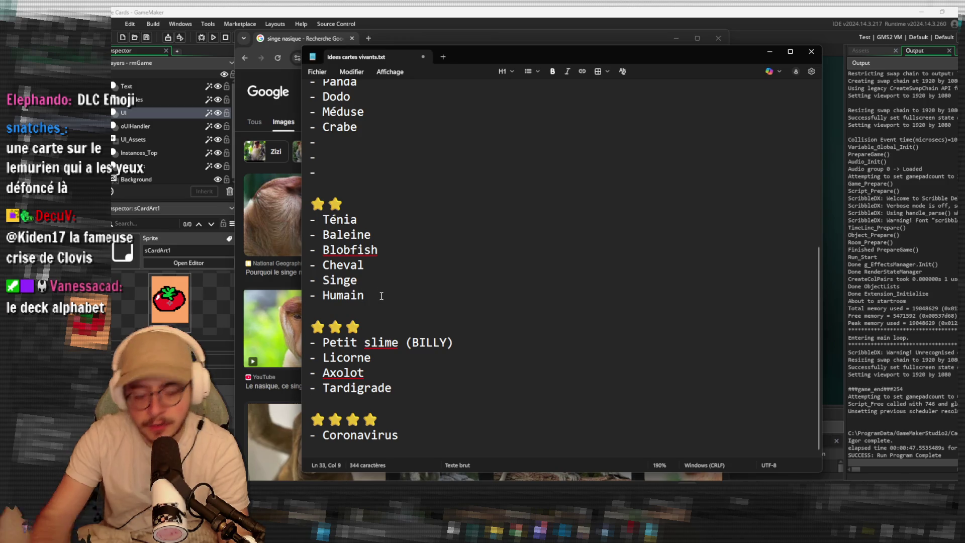
pyautogui.press('Return')
pyautogui.write('-')
pyautogui.press('Return')
pyautogui.write('-')
pyautogui.scroll(-1, 280, 271)
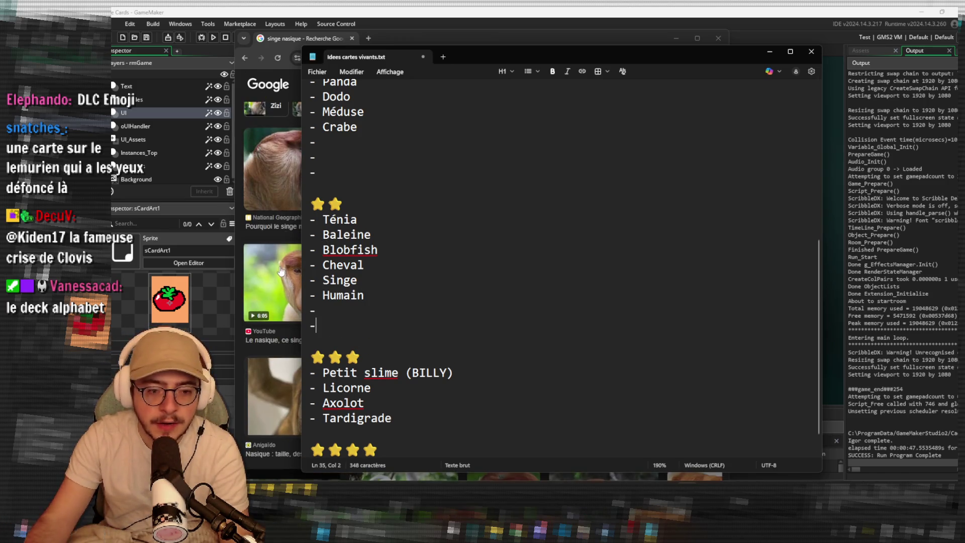
pyautogui.scroll(1, 280, 272)
pyautogui.scroll(-1, 405, 274)
pyautogui.doubleClick(382, 440)
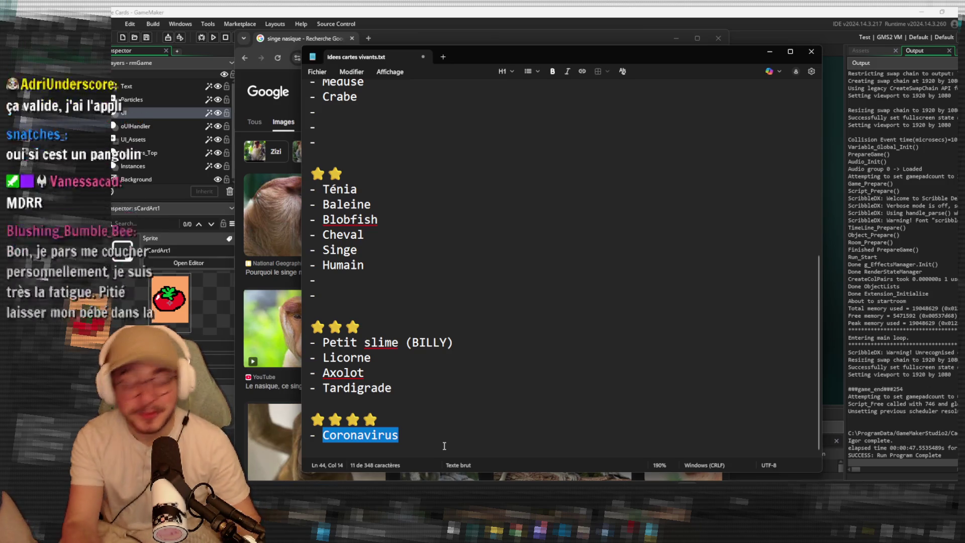
# Delete Coronavirus, leaving only an empty dash line in the four-star tier.
pyautogui.press('BackSpace')
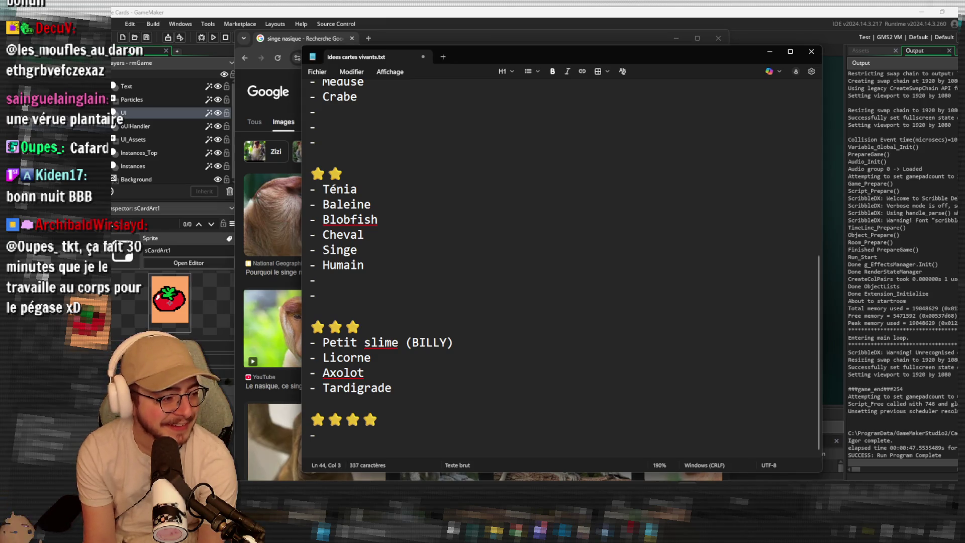
pyautogui.scroll(6, 349, 248)
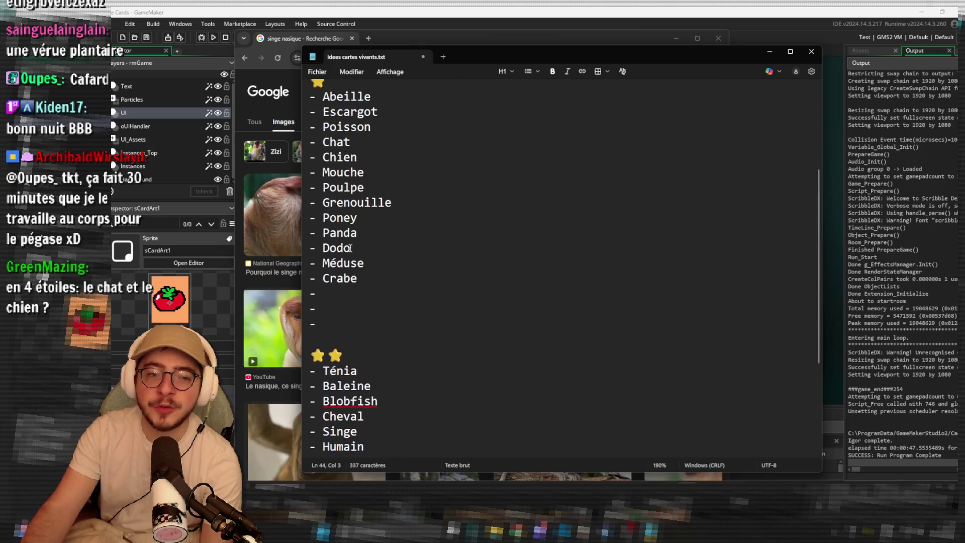
pyautogui.scroll(1, 349, 249)
pyautogui.click(427, 302)
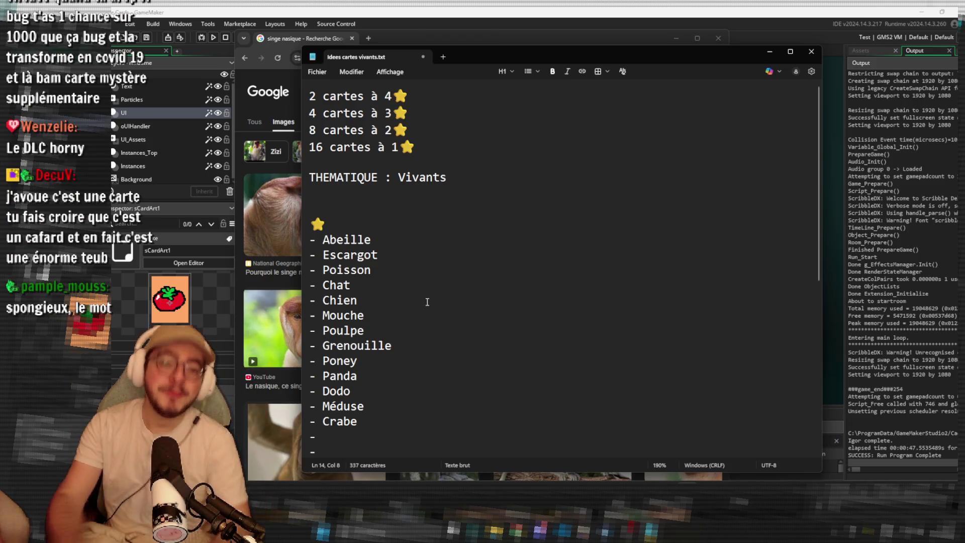
# Add '- Pégase' on a new line below the empty four-star entry.
pyautogui.scroll(-7, 427, 301)
pyautogui.click(421, 439)
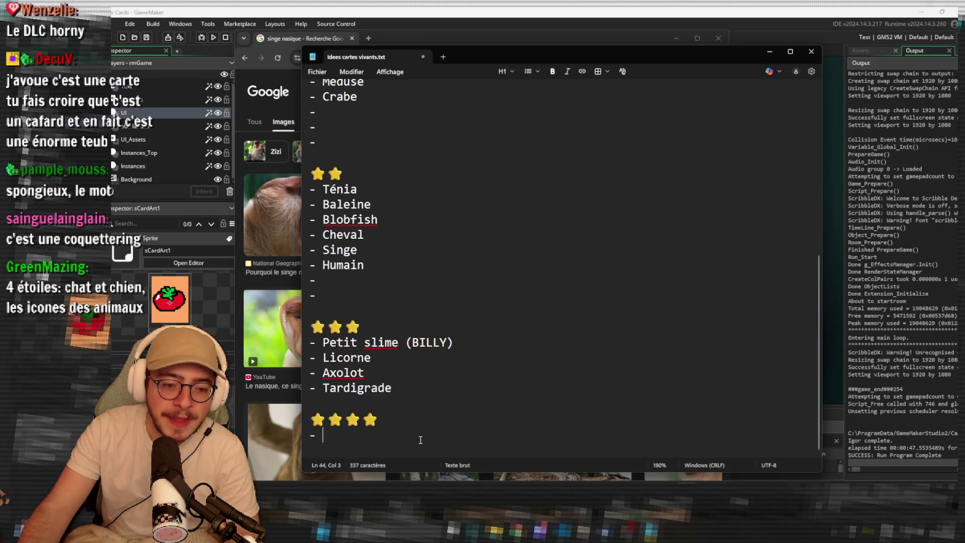
pyautogui.press('Return')
pyautogui.write('- ')
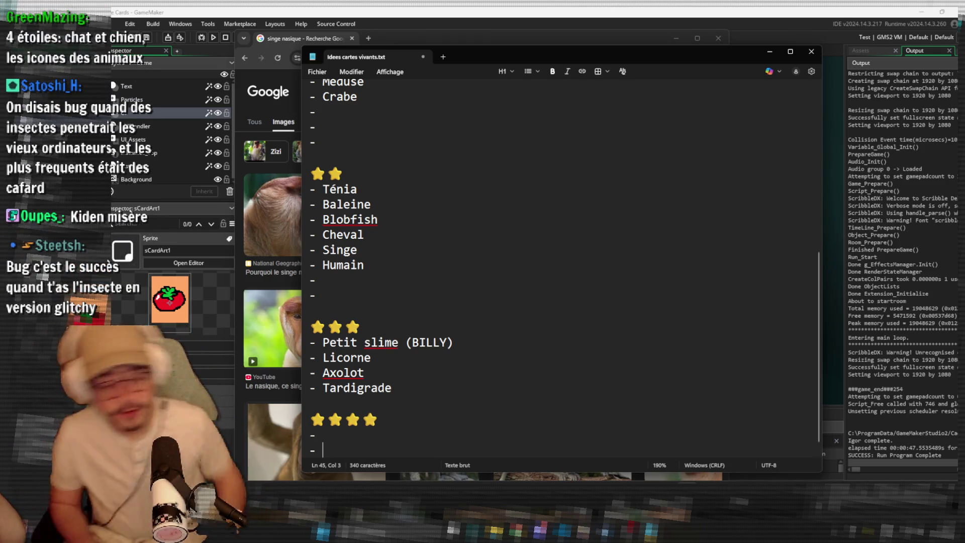
pyautogui.write('Pégase')
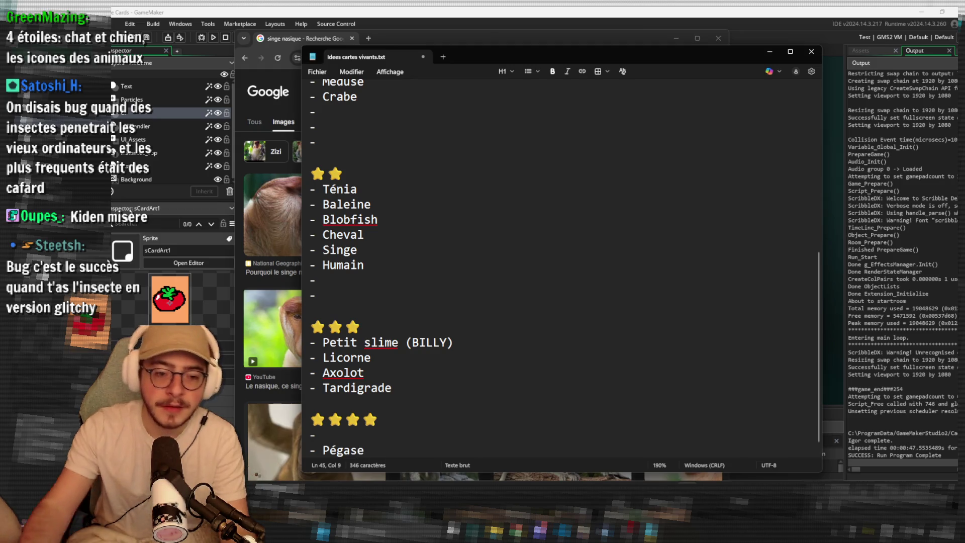
# Move the insertion point to the empty line below Humain, then further up the list.
pyautogui.click(400, 279)
pyautogui.scroll(1, 389, 253)
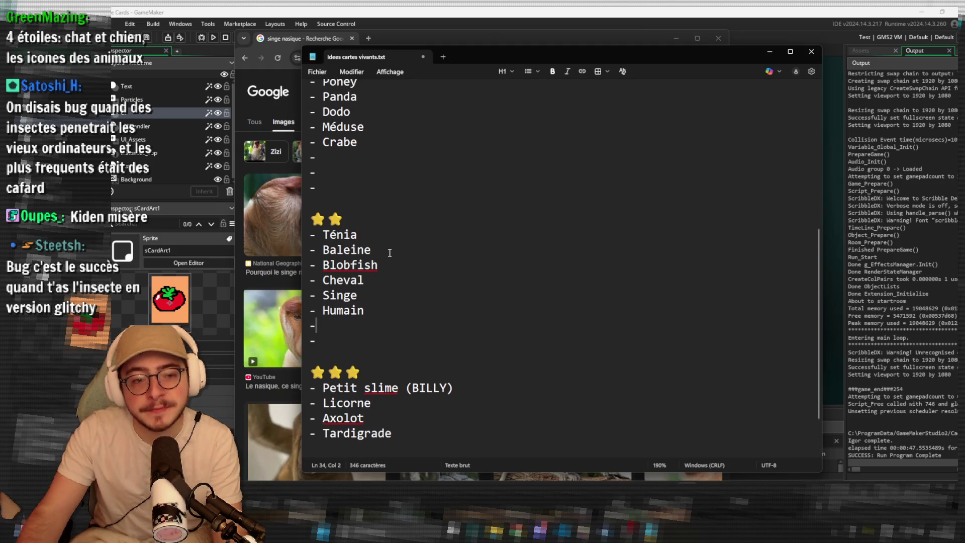
pyautogui.scroll(1, 390, 253)
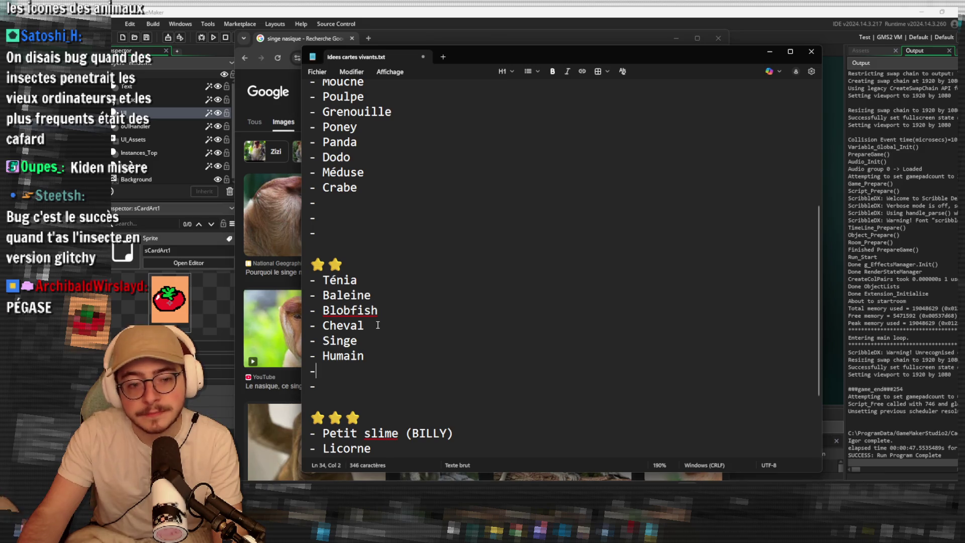
pyautogui.scroll(2, 378, 325)
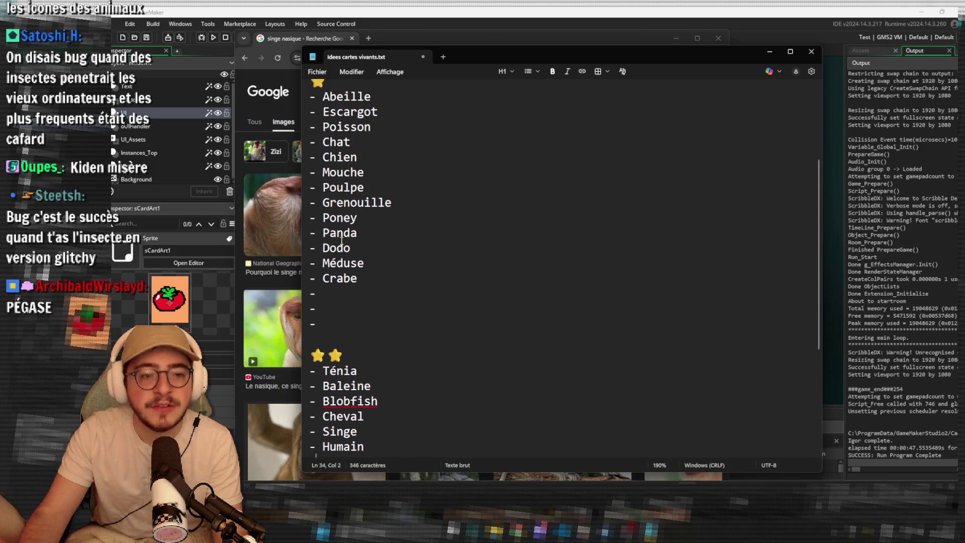
pyautogui.click(341, 225)
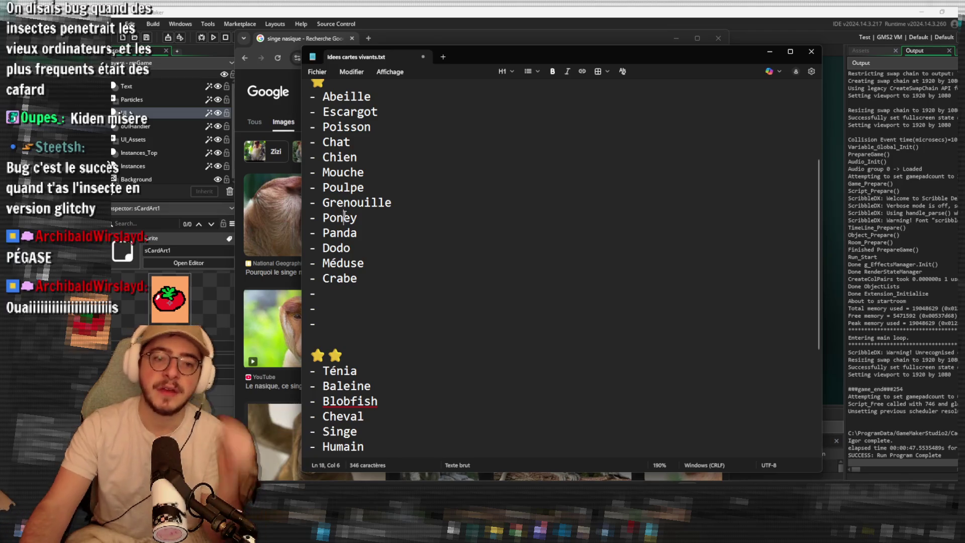
pyautogui.doubleClick(345, 218)
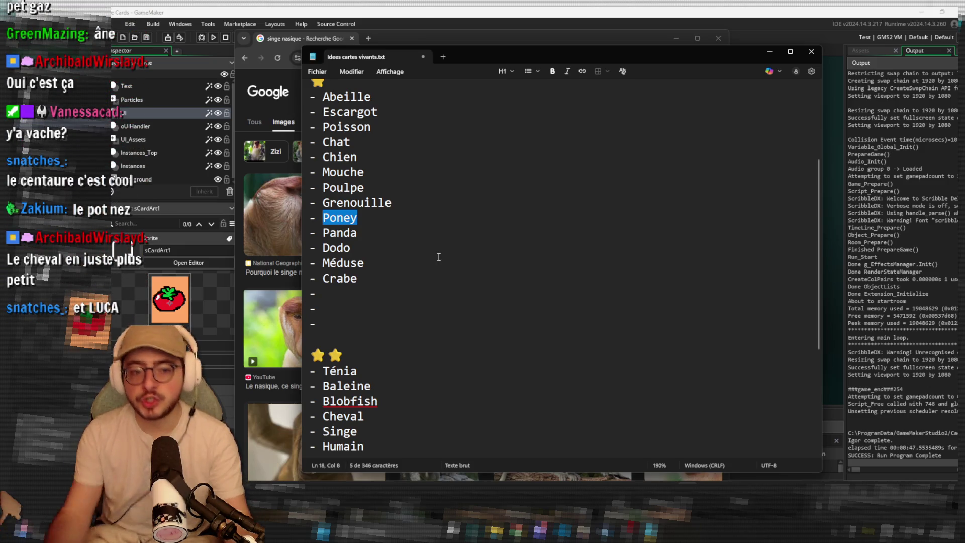
pyautogui.scroll(-4, 416, 248)
pyautogui.click(409, 307)
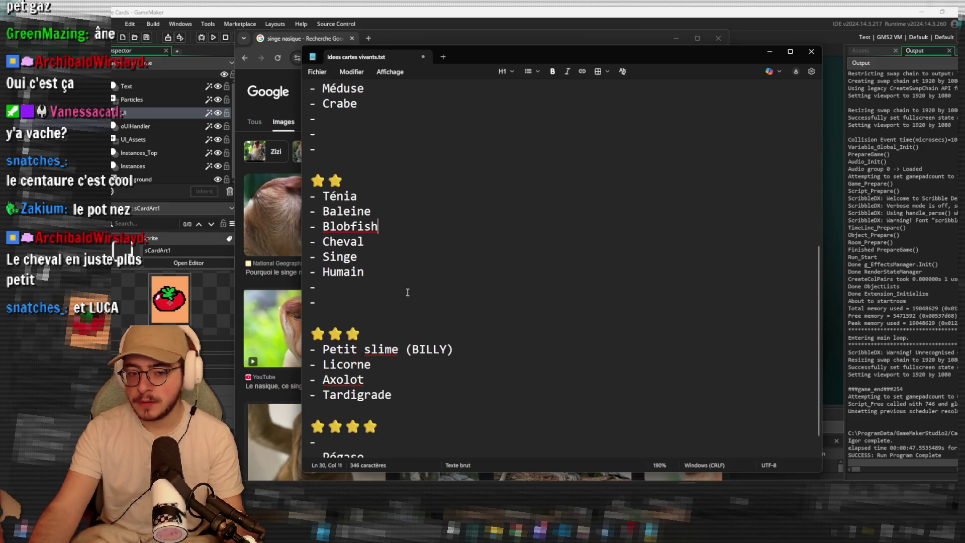
pyautogui.scroll(-1, 397, 246)
pyautogui.scroll(-1, 394, 261)
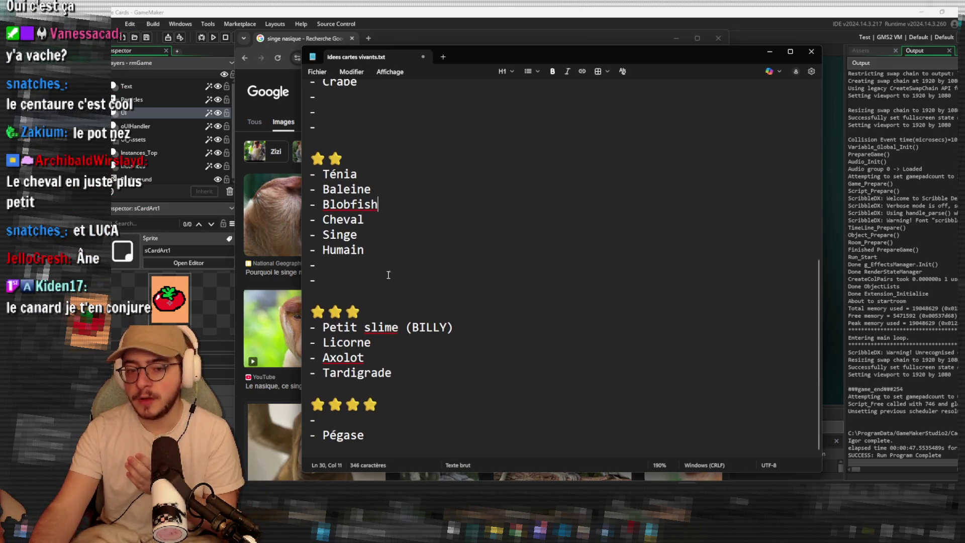
pyautogui.rightClick(372, 324)
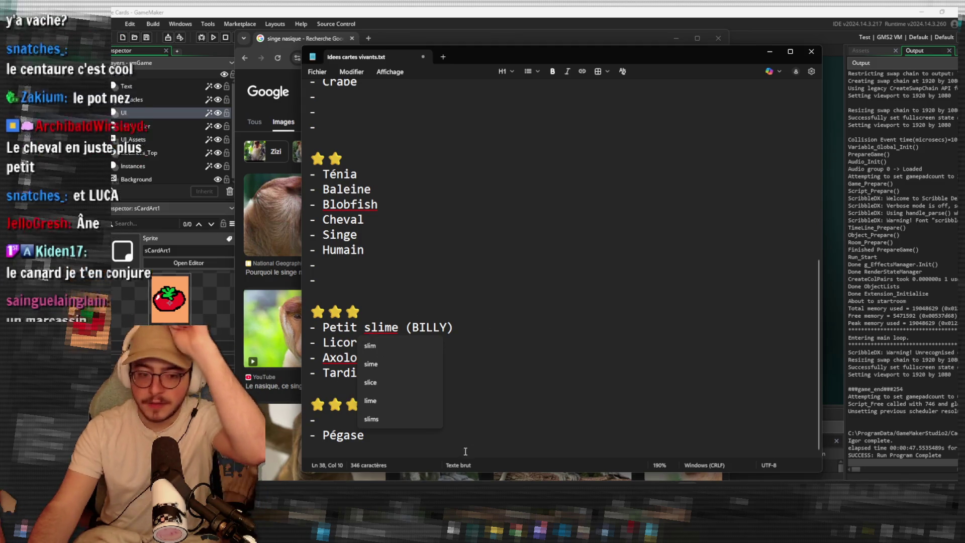
pyautogui.click(458, 432)
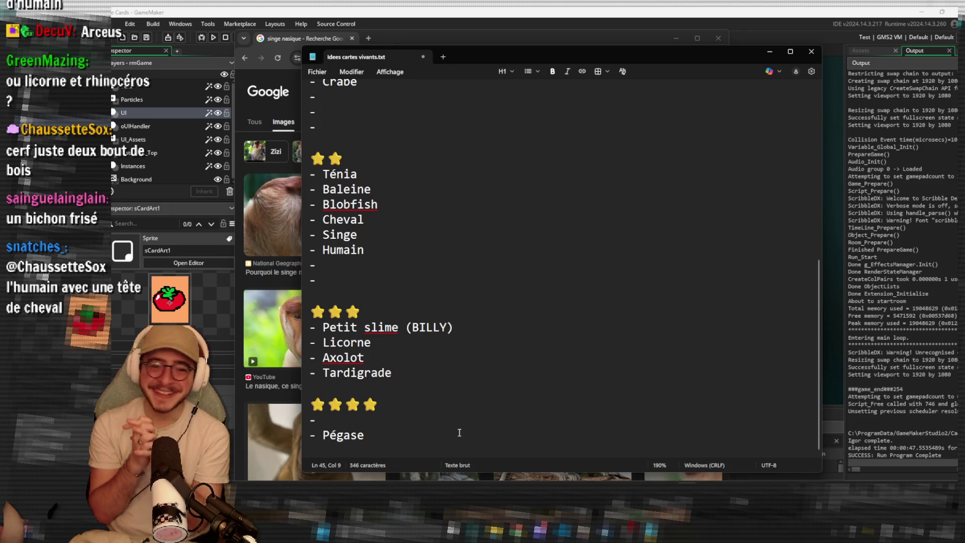
pyautogui.scroll(2, 470, 291)
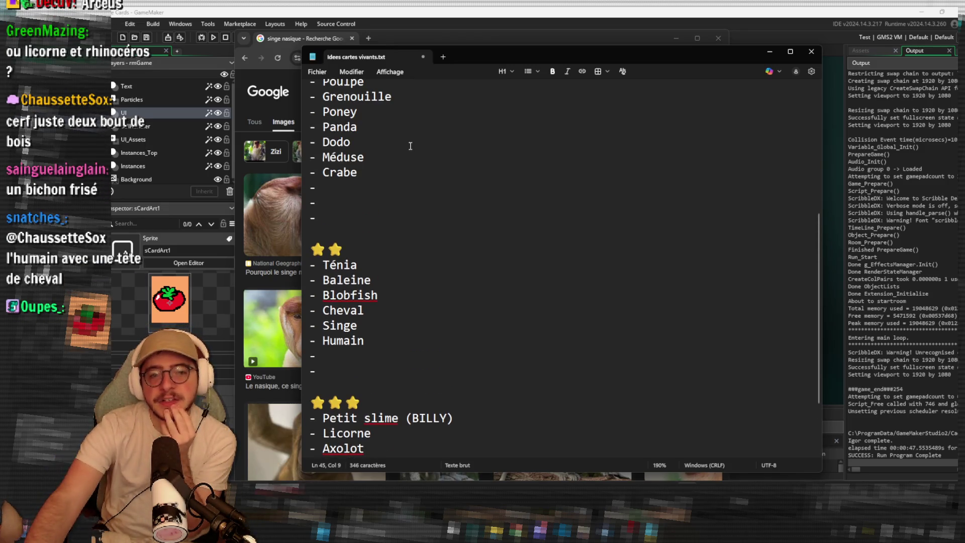
pyautogui.click(452, 323)
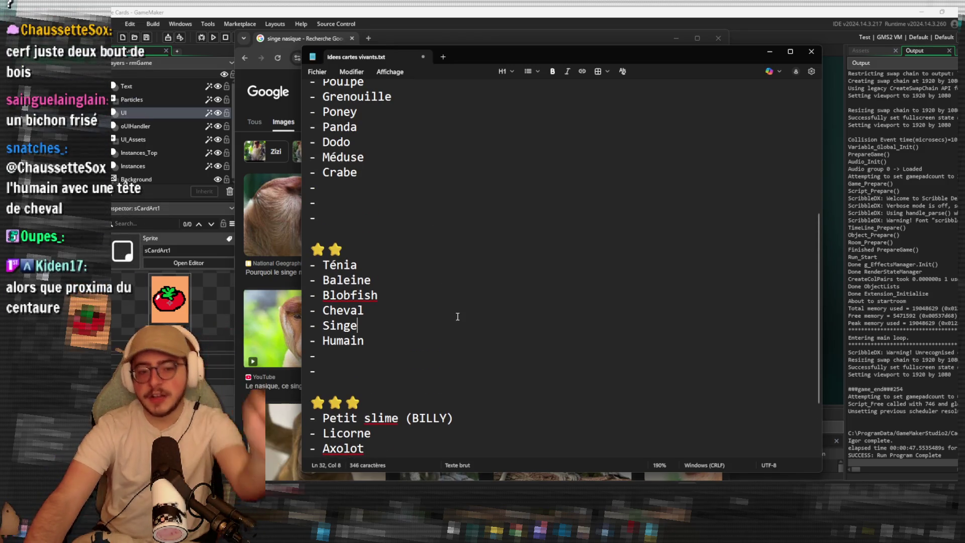
pyautogui.click(422, 176)
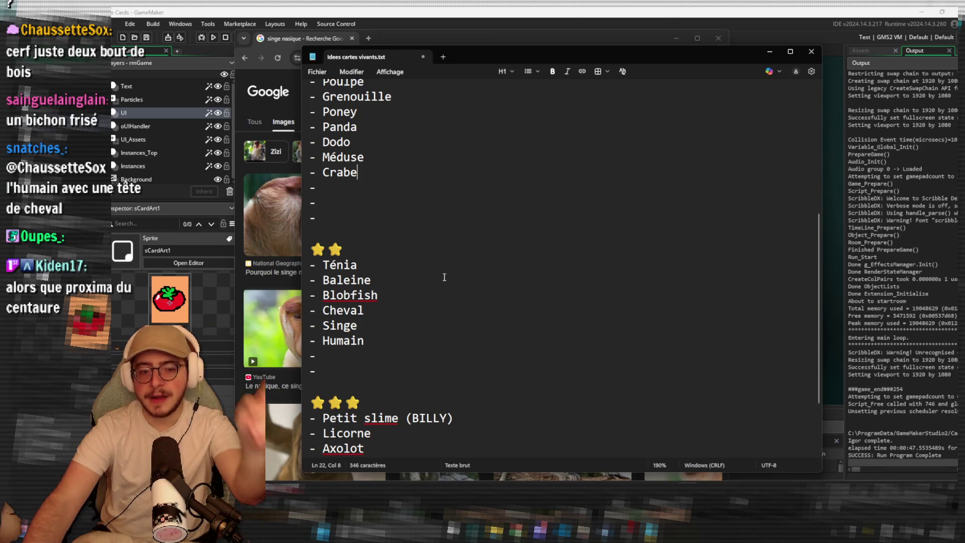
pyautogui.click(445, 313)
pyautogui.scroll(-2, 445, 314)
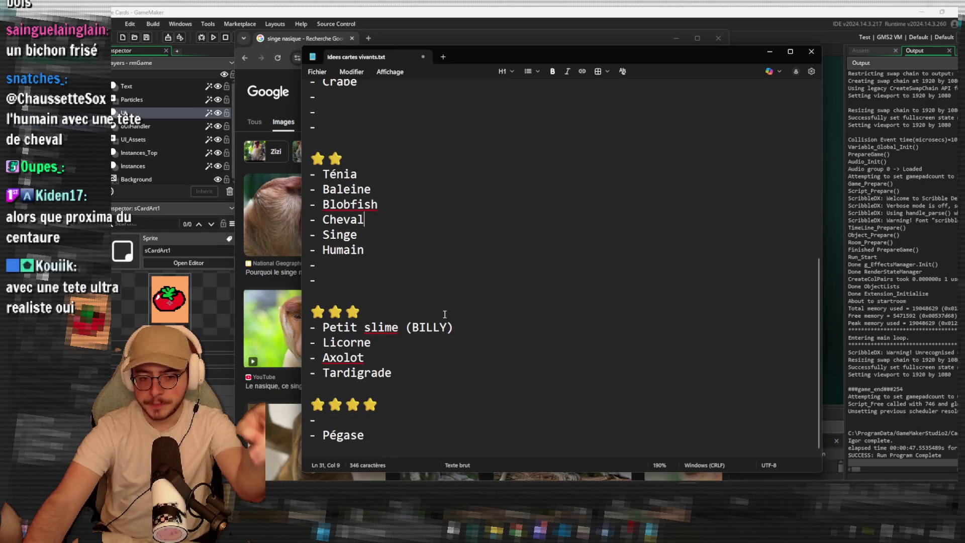
pyautogui.click(413, 431)
pyautogui.write('Icare')
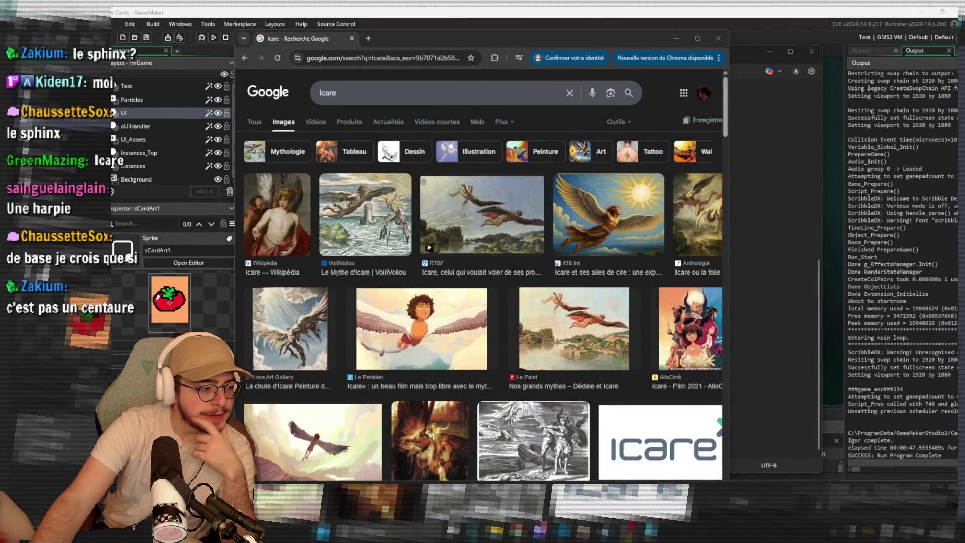
# Scroll the Icare results, then drag Chrome down to bring the Notepad card list forward.
pyautogui.scroll(-3, 517, 414)
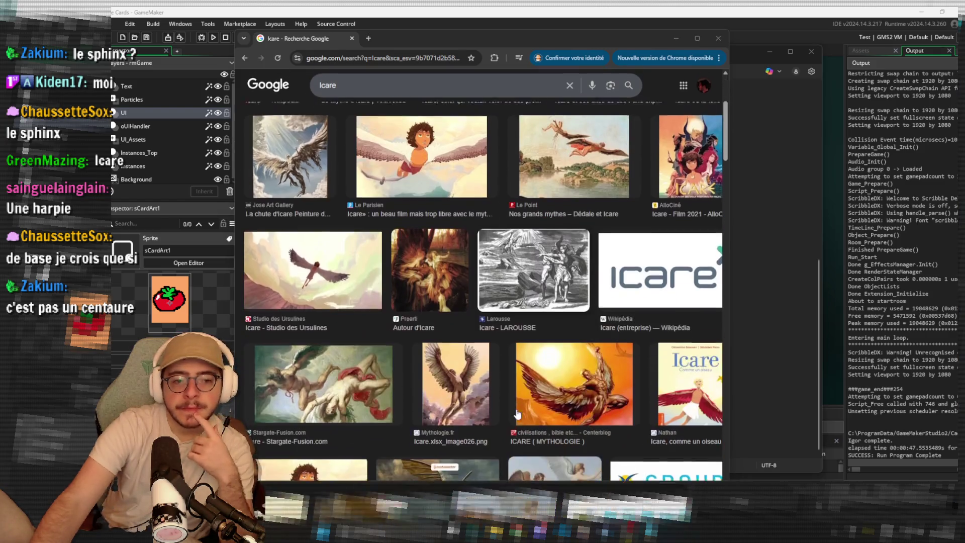
pyautogui.scroll(-2, 518, 414)
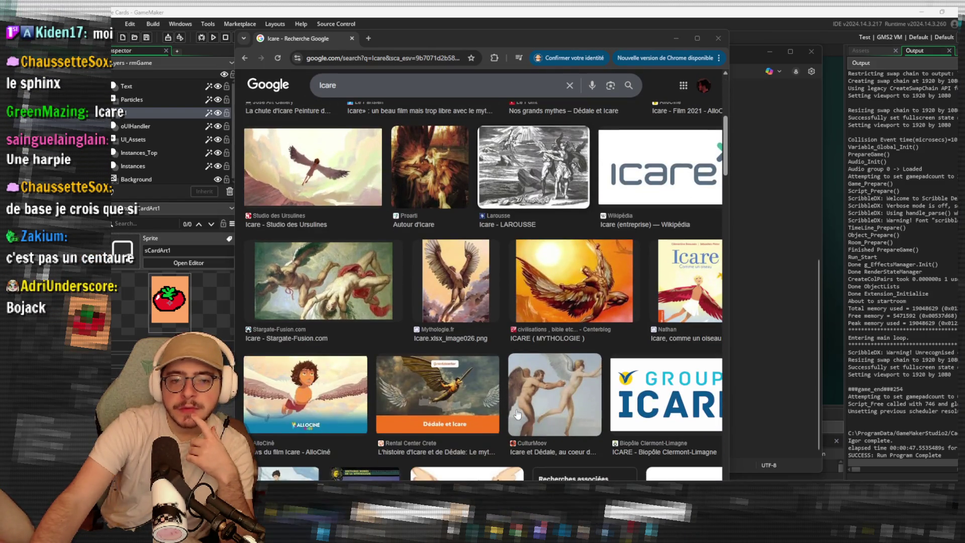
pyautogui.scroll(5, 517, 413)
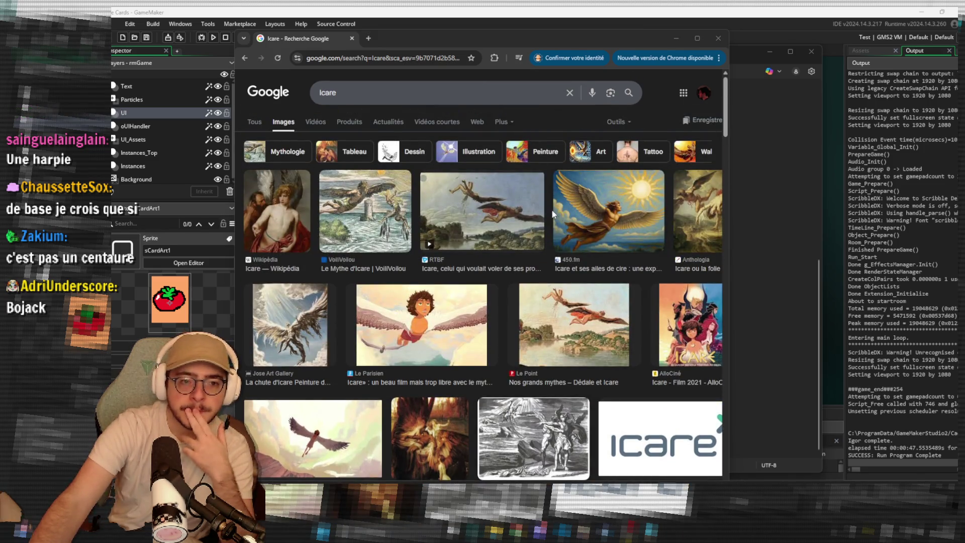
pyautogui.moveTo(391, 40)
pyautogui.mouseDown()
pyautogui.moveTo(418, 440)
pyautogui.moveTo(426, 404)
pyautogui.mouseUp()
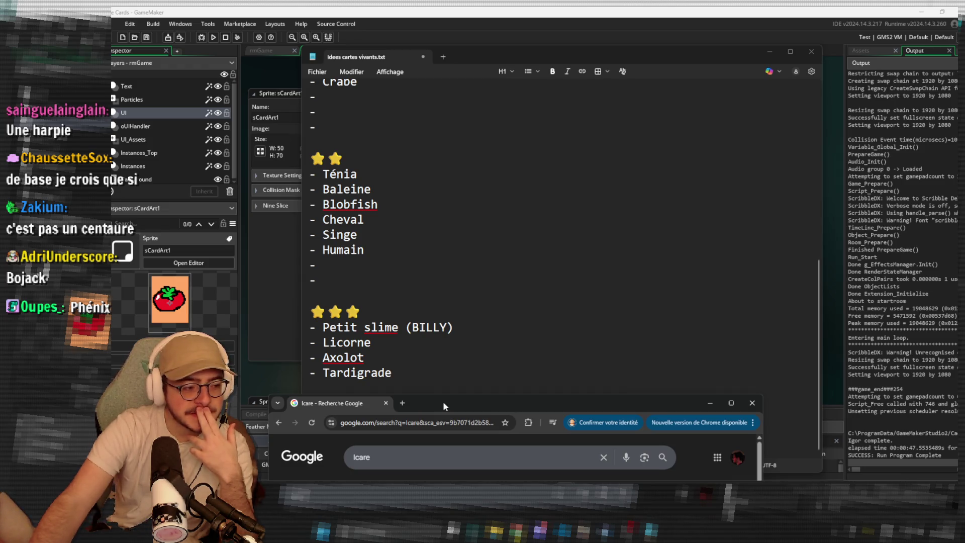
pyautogui.click(437, 386)
# Rename Pégase to Centaure, Licorne to Pégase, and Cheval to Licorne.
pyautogui.doubleClick(355, 435)
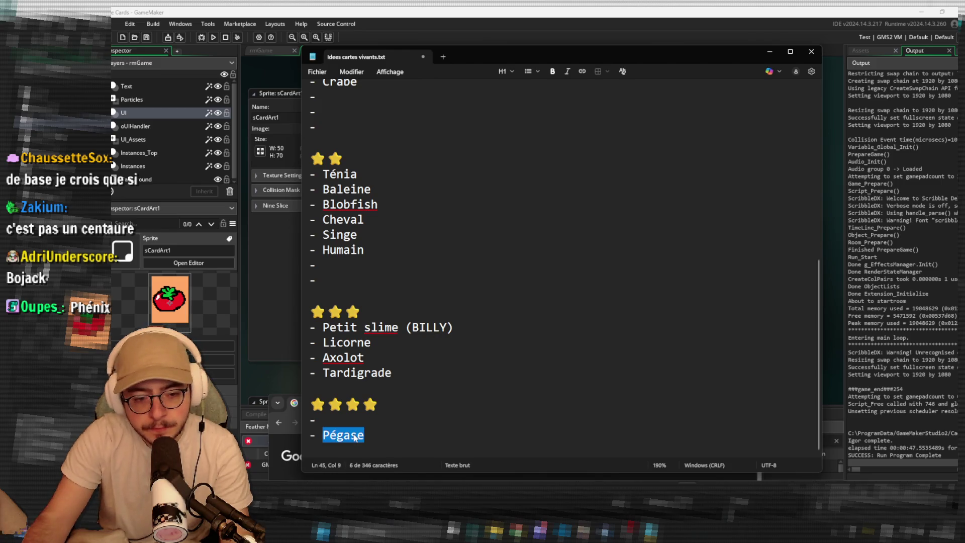
pyautogui.write('Centaure')
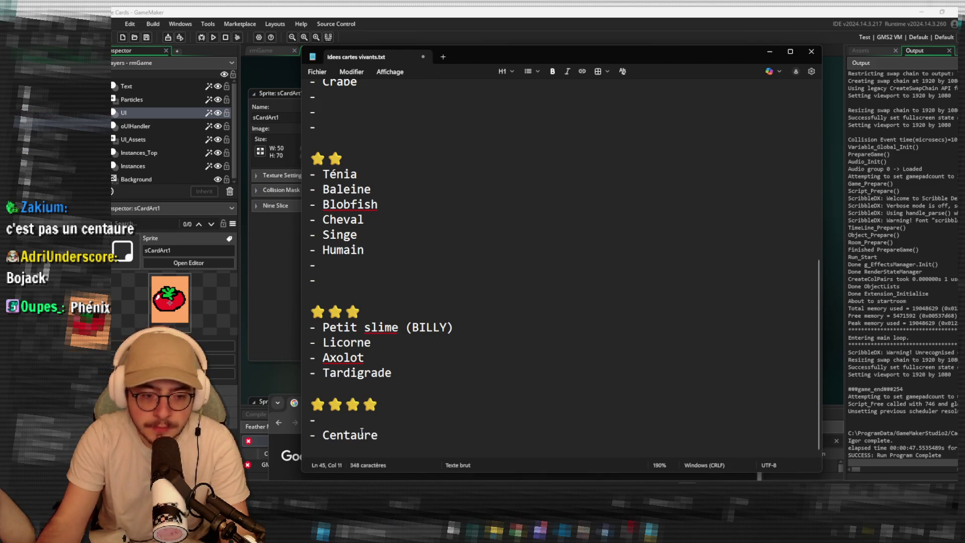
pyautogui.doubleClick(333, 344)
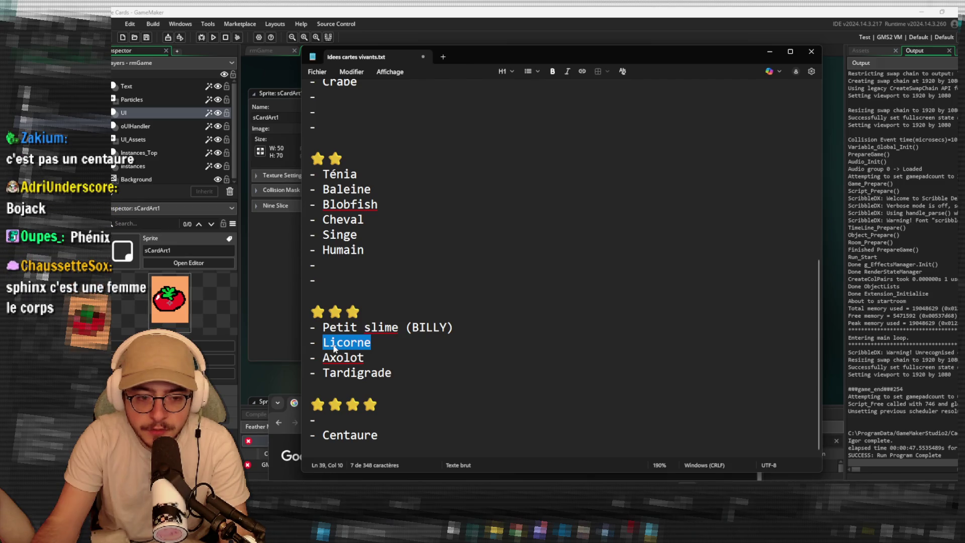
pyautogui.write('Pégase')
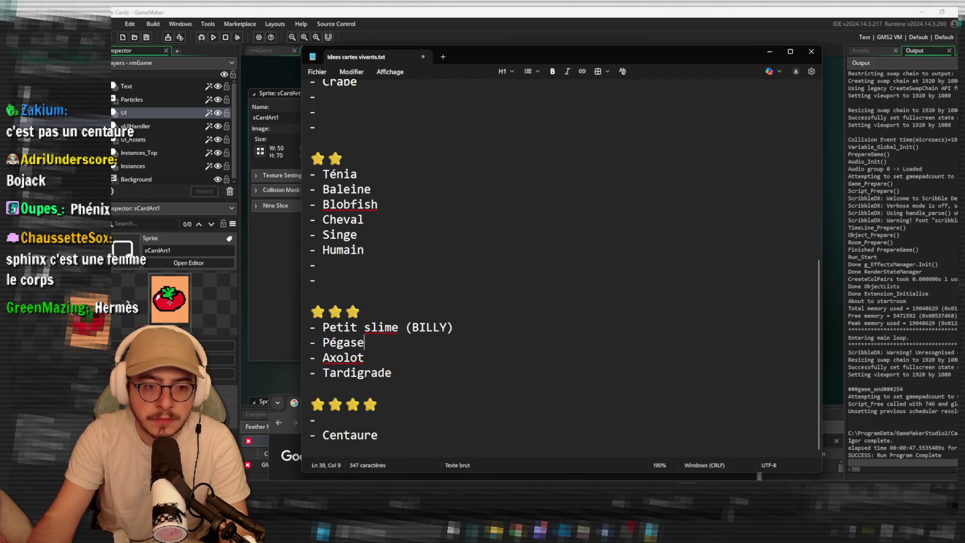
pyautogui.doubleClick(343, 219)
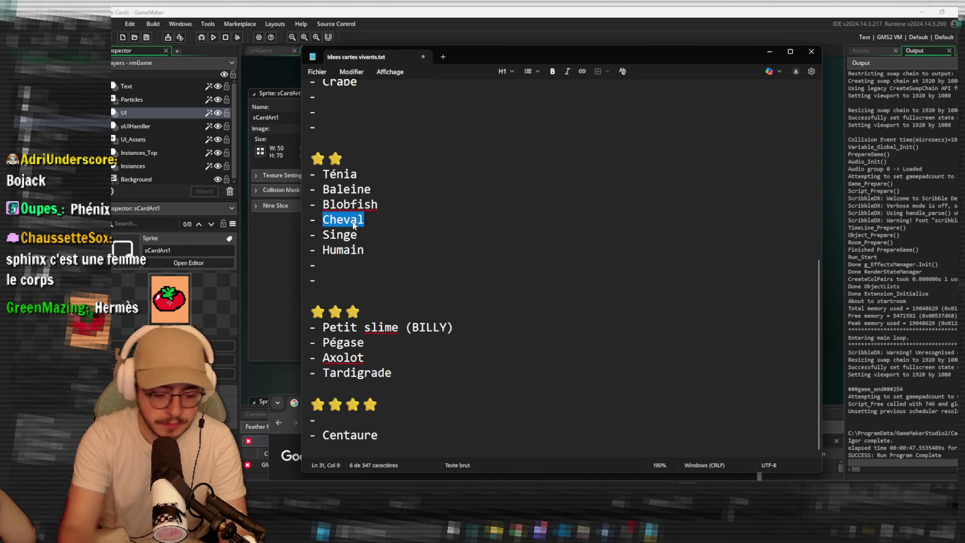
pyautogui.write('Licorne')
# Add Cheval after Crabe in the one-star list and delete Poney.
pyautogui.scroll(5, 382, 271)
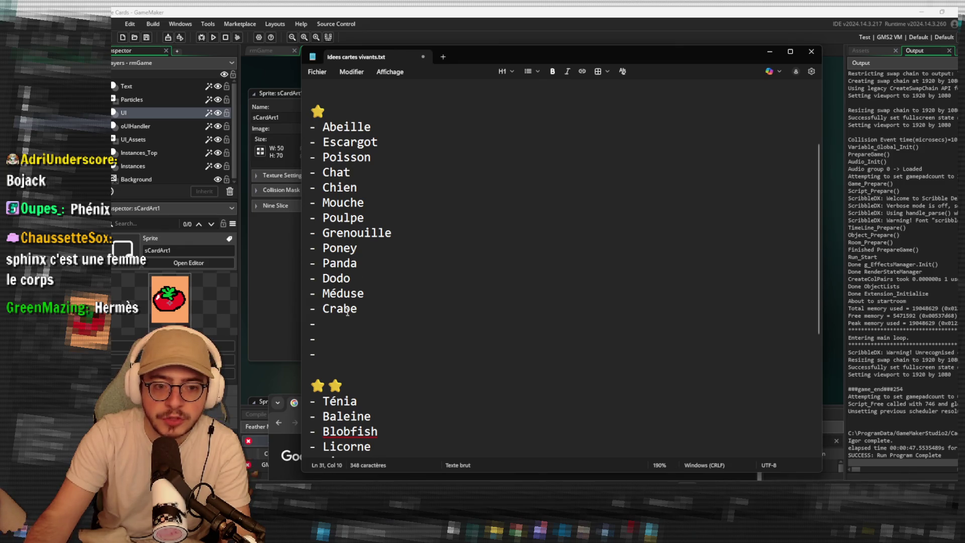
pyautogui.click(360, 322)
pyautogui.write('Cheval')
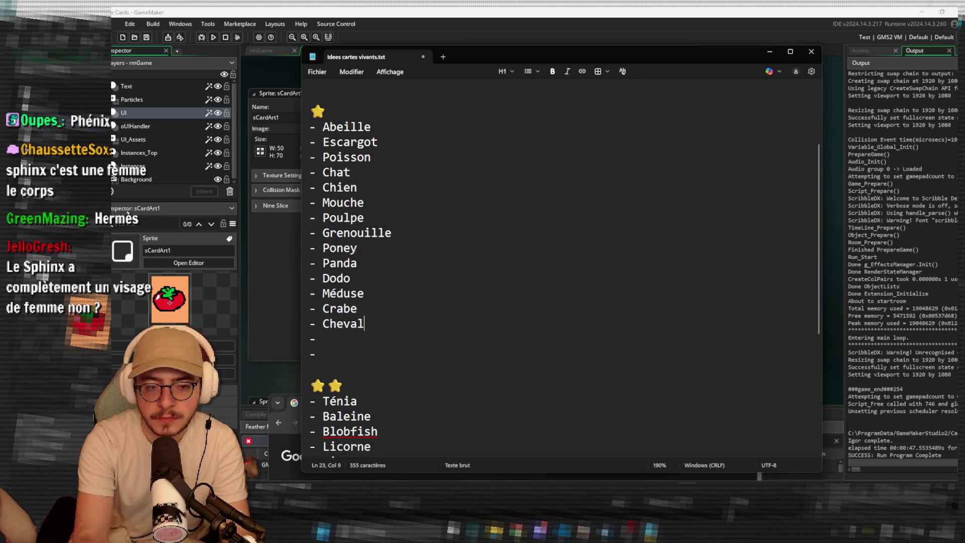
pyautogui.doubleClick(339, 248)
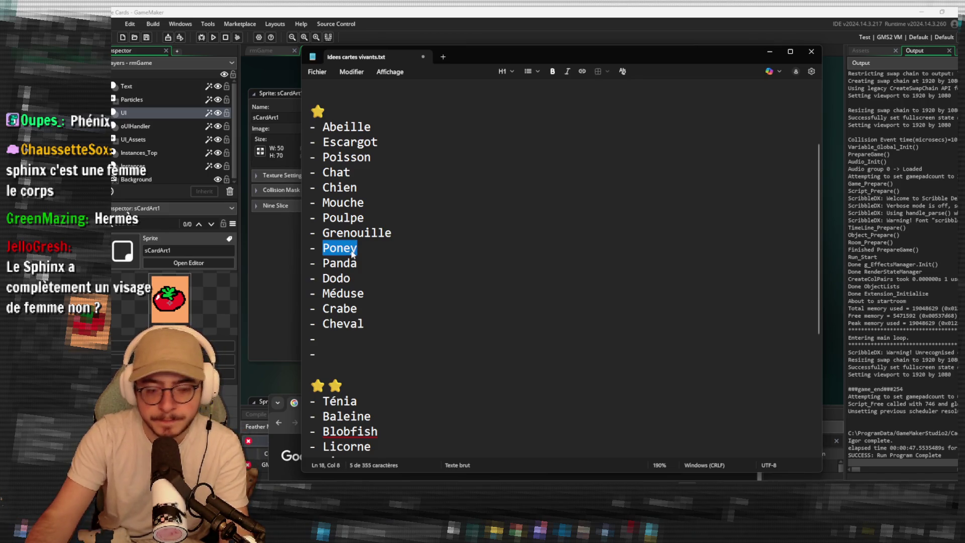
pyautogui.press('BackSpace')
pyautogui.press('BackSpace')
pyautogui.press('BackSpace')
pyautogui.press('BackSpace')
pyautogui.click(393, 308)
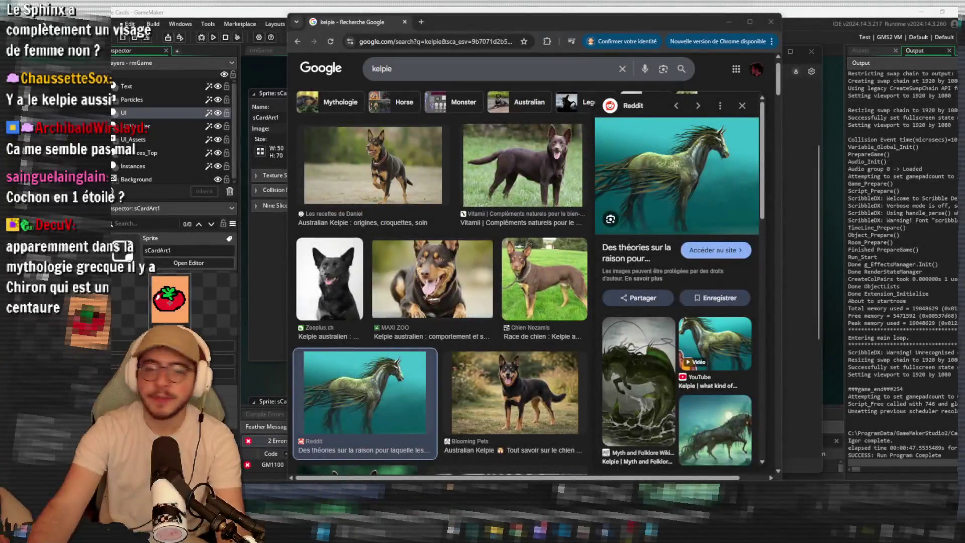
# Preview the Myth and Folklore, underwater and another mythical kelpie illustration, then return to GameMaker.
pyautogui.scroll(-1, 548, 335)
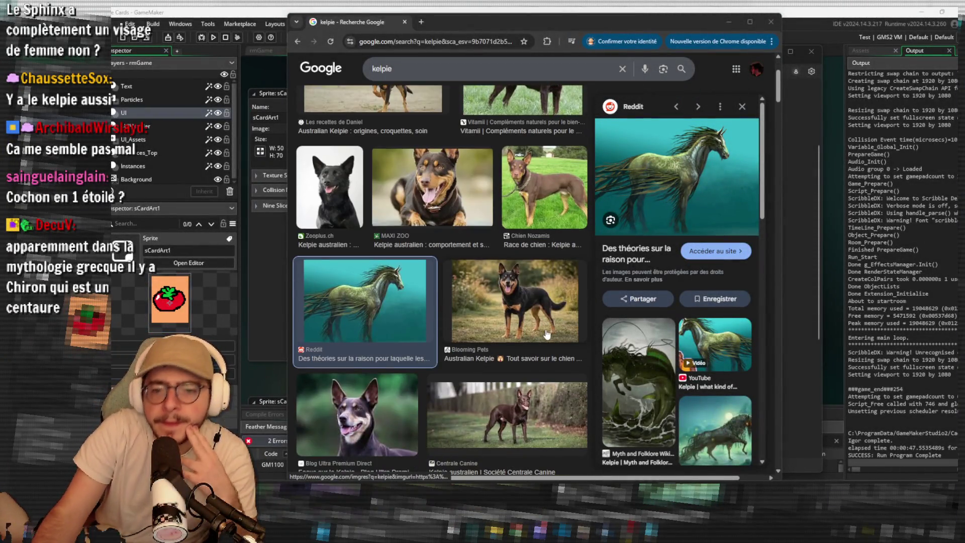
pyautogui.click(634, 367)
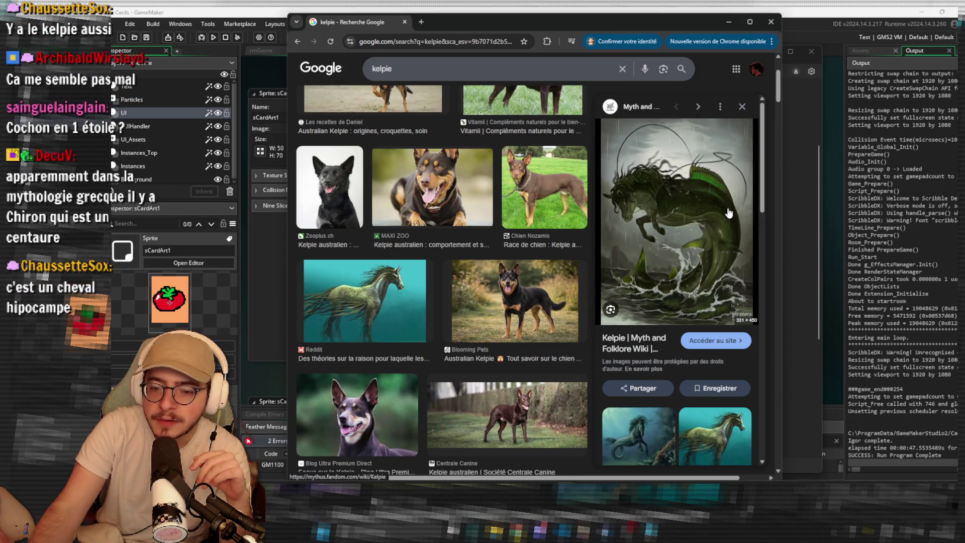
pyautogui.click(644, 421)
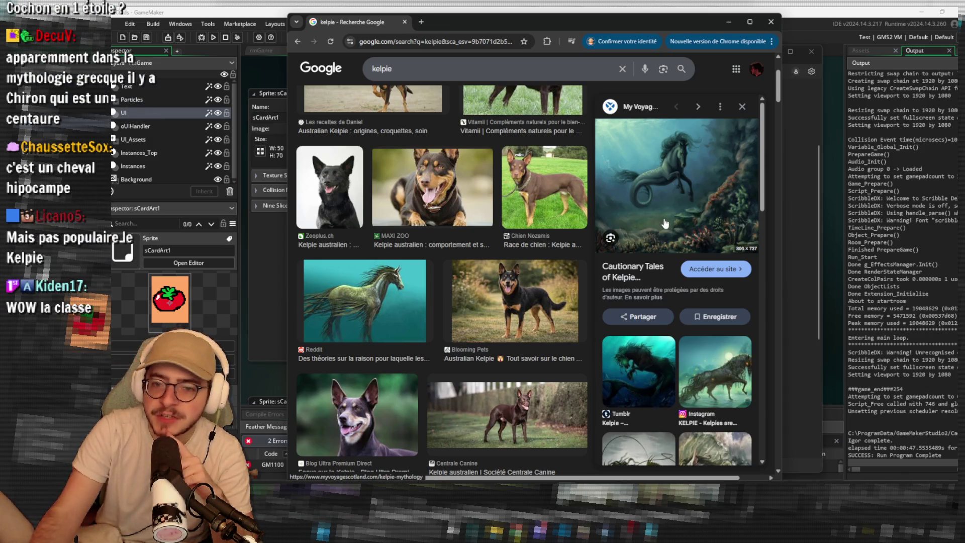
pyautogui.scroll(-3, 665, 223)
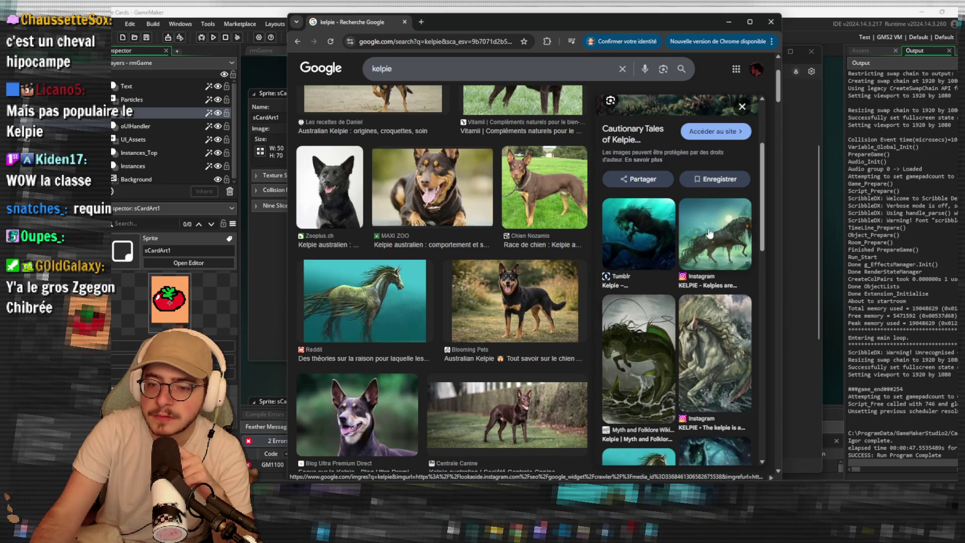
pyautogui.click(725, 241)
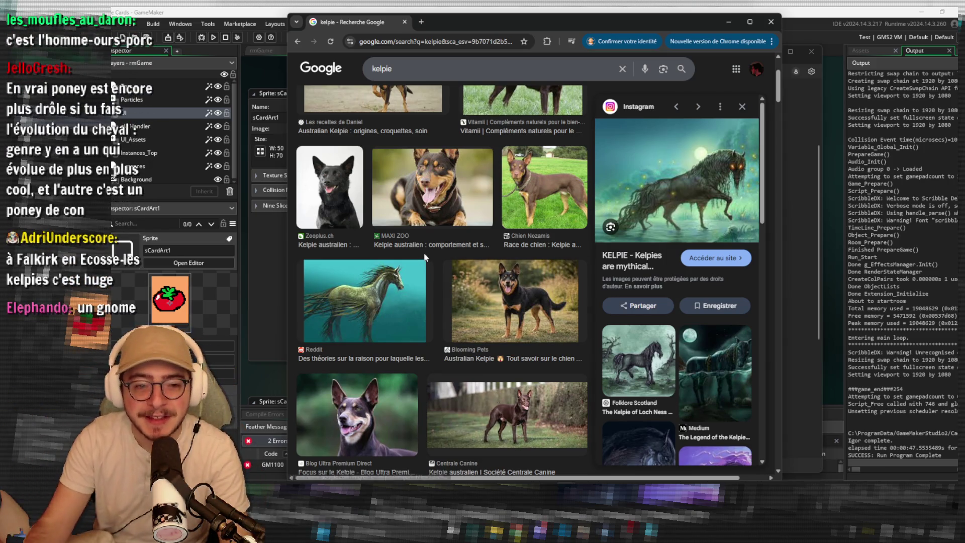
pyautogui.scroll(-1, 383, 279)
pyautogui.scroll(-5, 383, 279)
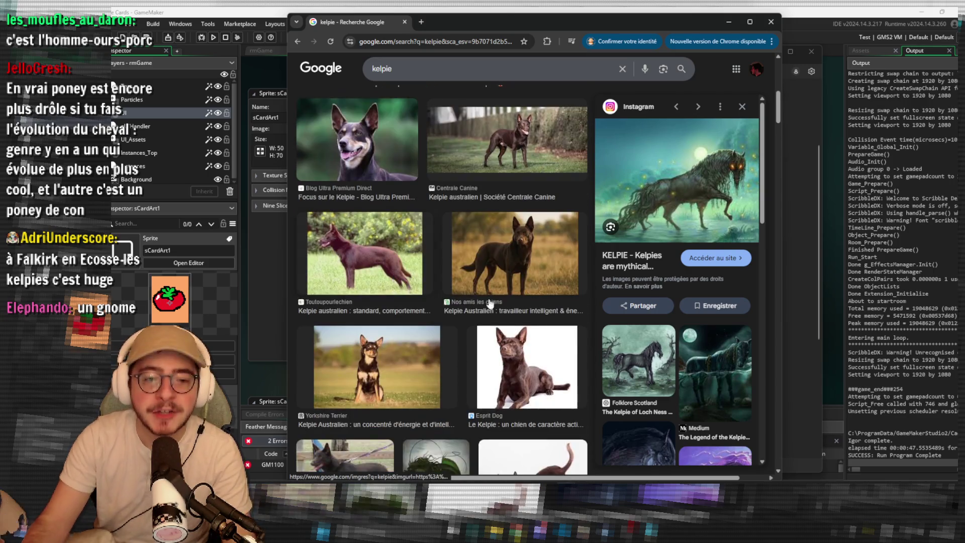
pyautogui.click(505, 10)
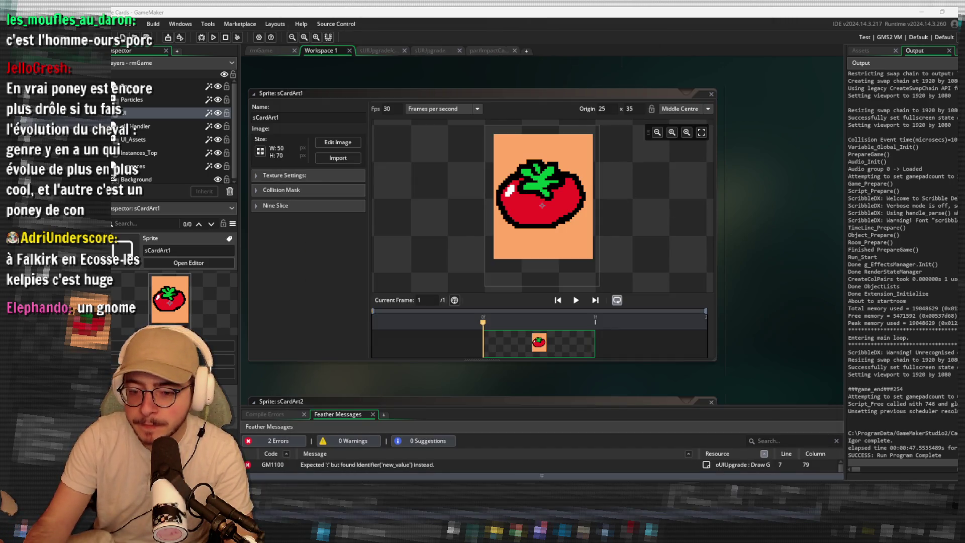
# Return to 'Idees cartes vivants.txt' in Notepad and select the whole 'Petit slime (BILLY)' line.
pyautogui.hotkey('alt', 'Tab')
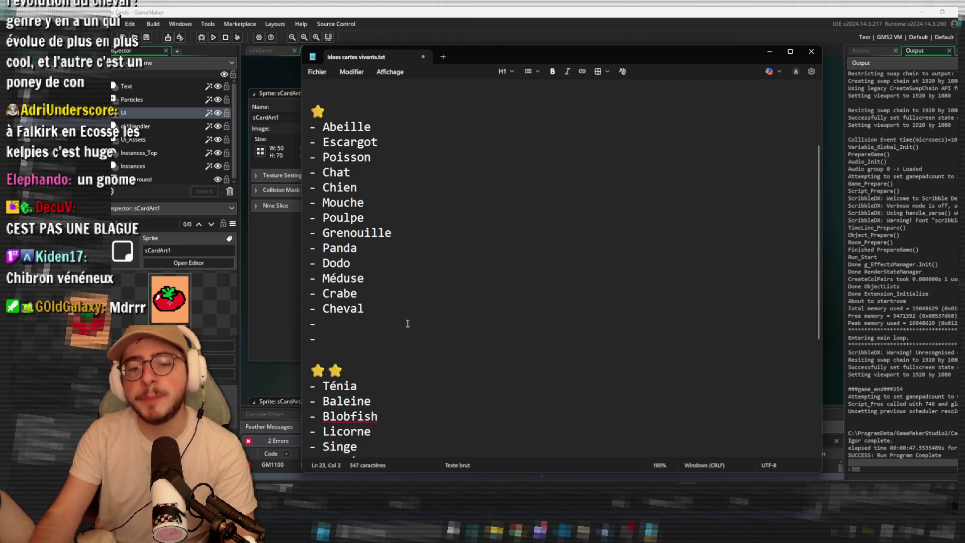
pyautogui.scroll(-3, 406, 324)
pyautogui.scroll(-1, 399, 325)
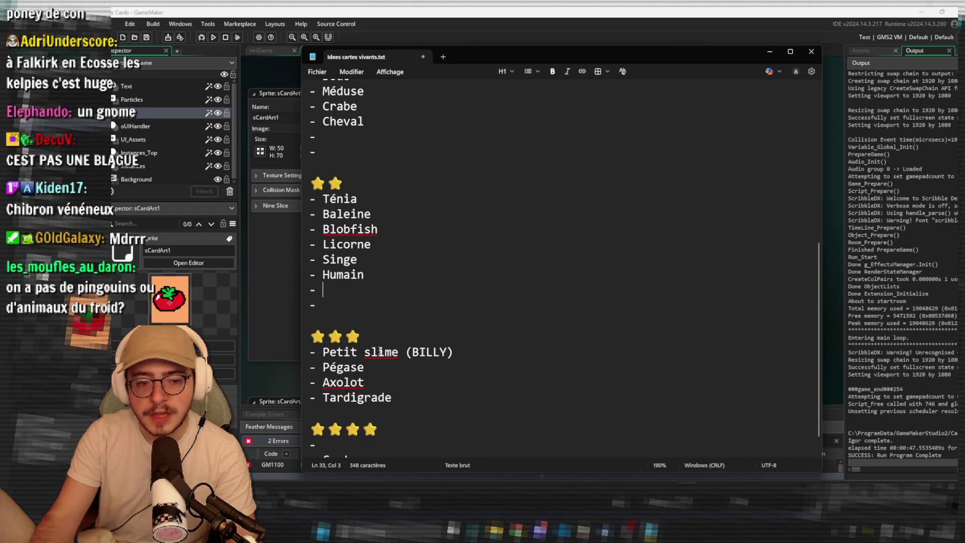
pyautogui.tripleClick(381, 352)
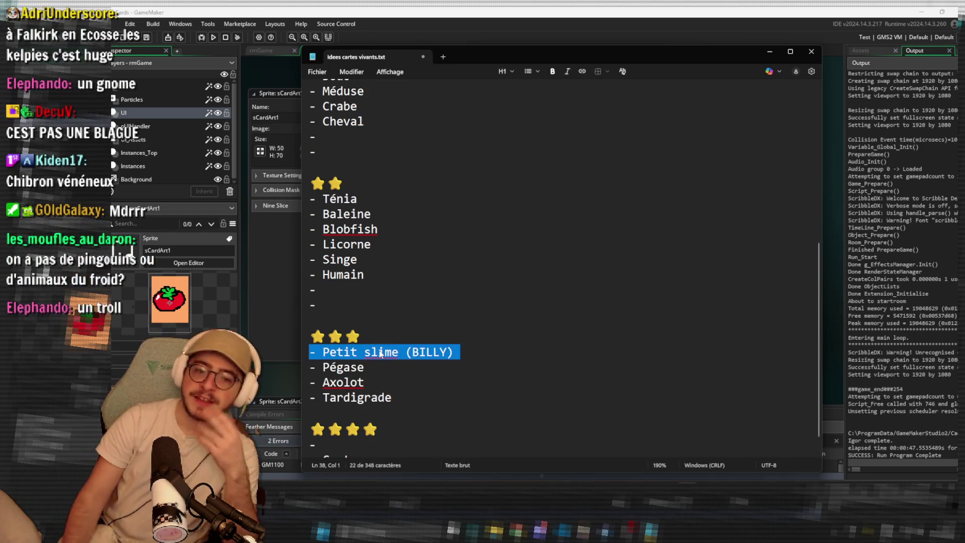
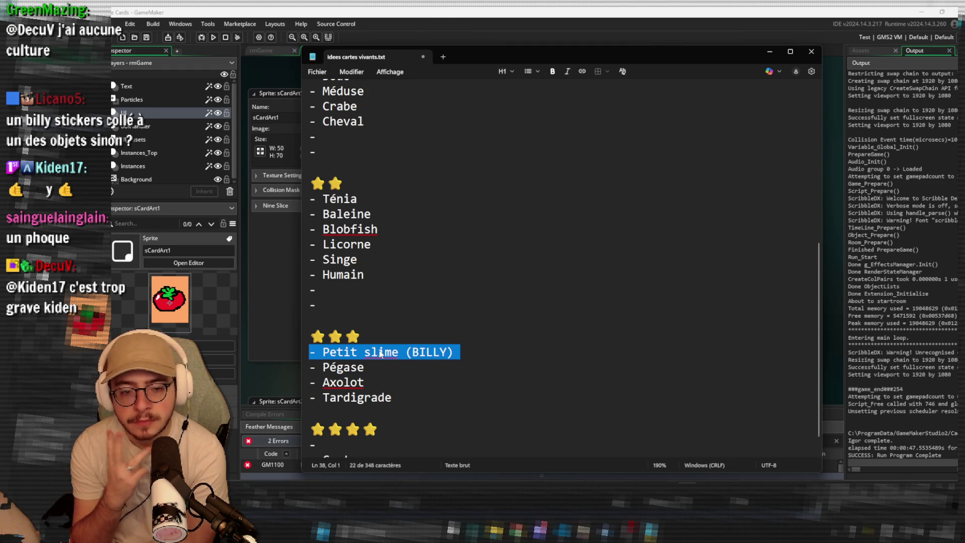
# Rename the three-star 'Petit slime' entry to 'Blob'.
pyautogui.click(398, 352)
pyautogui.moveTo(399, 352)
pyautogui.mouseDown()
pyautogui.moveTo(334, 367)
pyautogui.moveTo(323, 354)
pyautogui.mouseUp()
pyautogui.write('Blob')
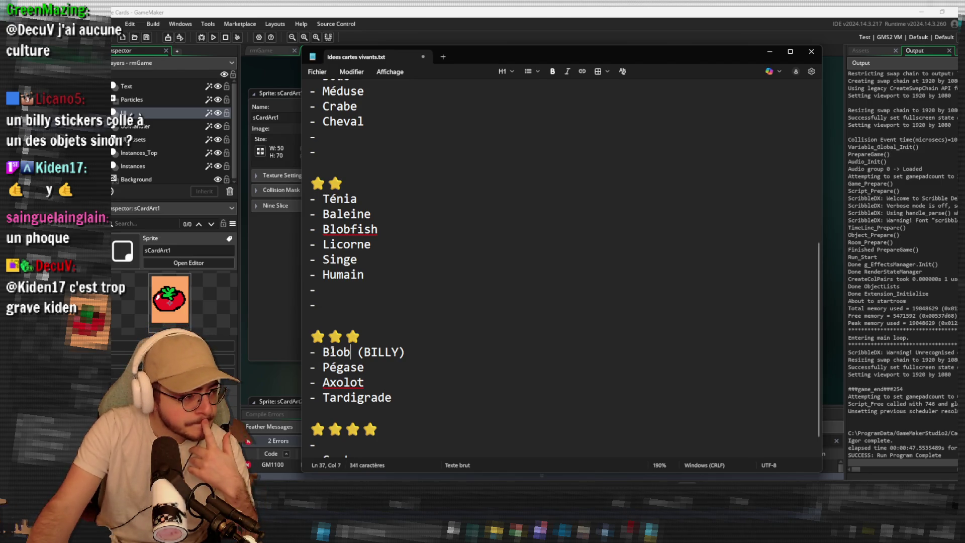
# Add 'Elephant' to the one-star list after Cheval, leaving an empty entry below.
pyautogui.scroll(7, 451, 321)
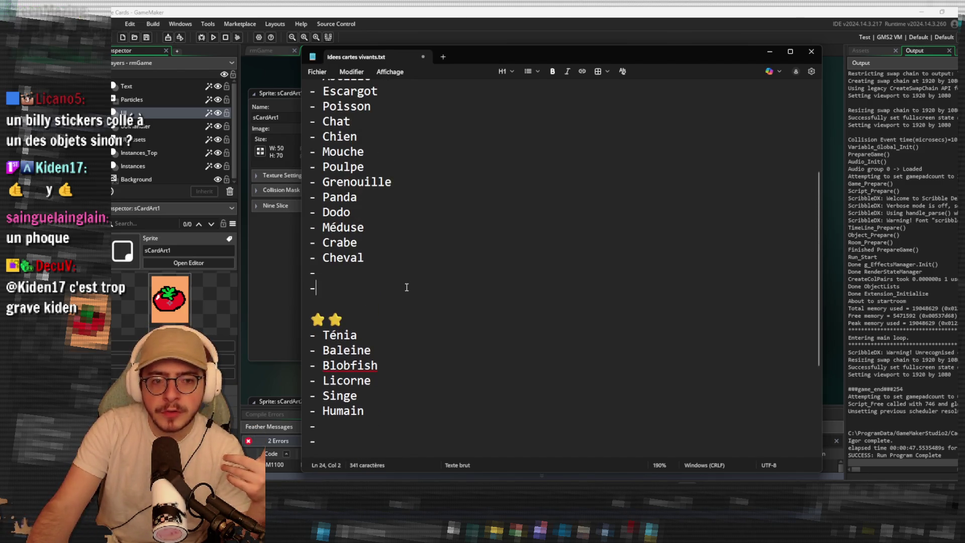
pyautogui.scroll(-6, 408, 289)
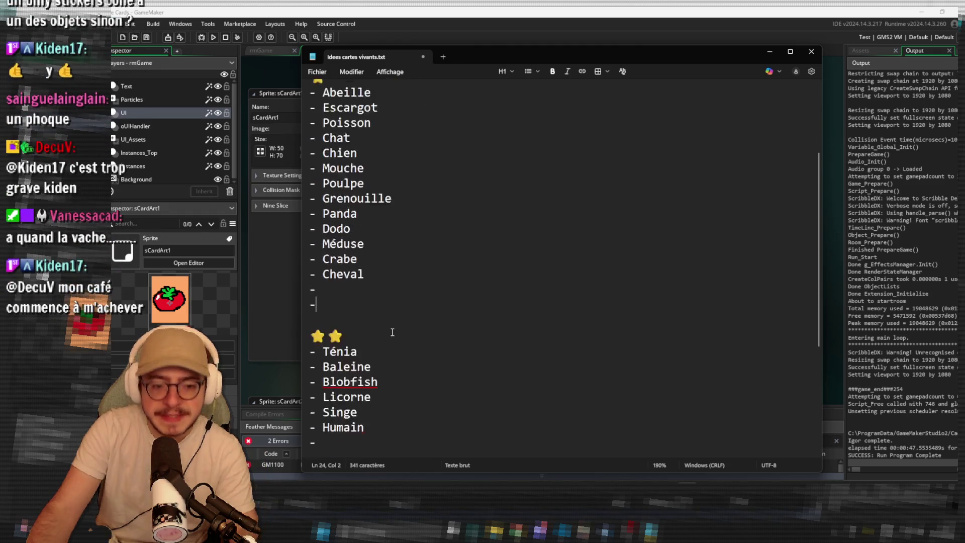
pyautogui.click(369, 308)
pyautogui.click(367, 299)
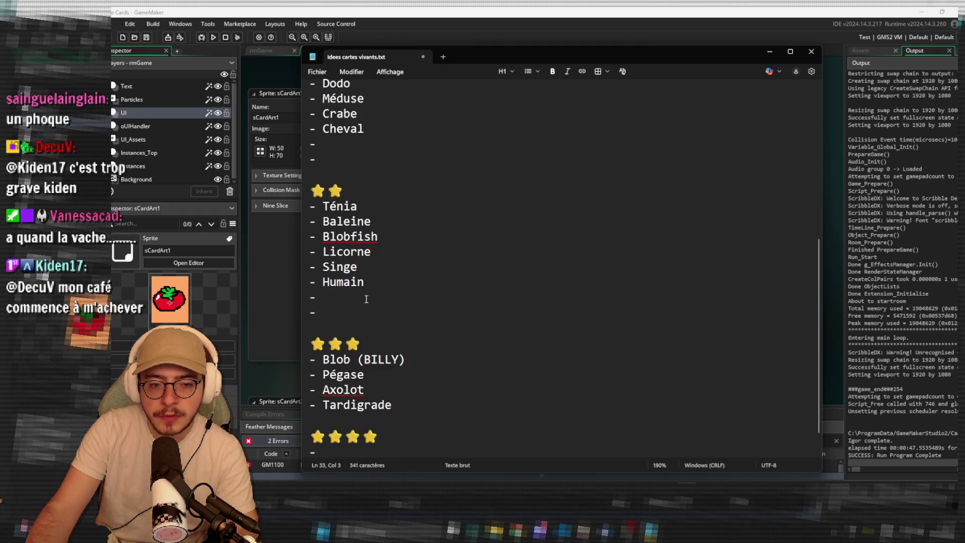
pyautogui.scroll(1, 366, 299)
pyautogui.click(352, 190)
pyautogui.write('Ele')
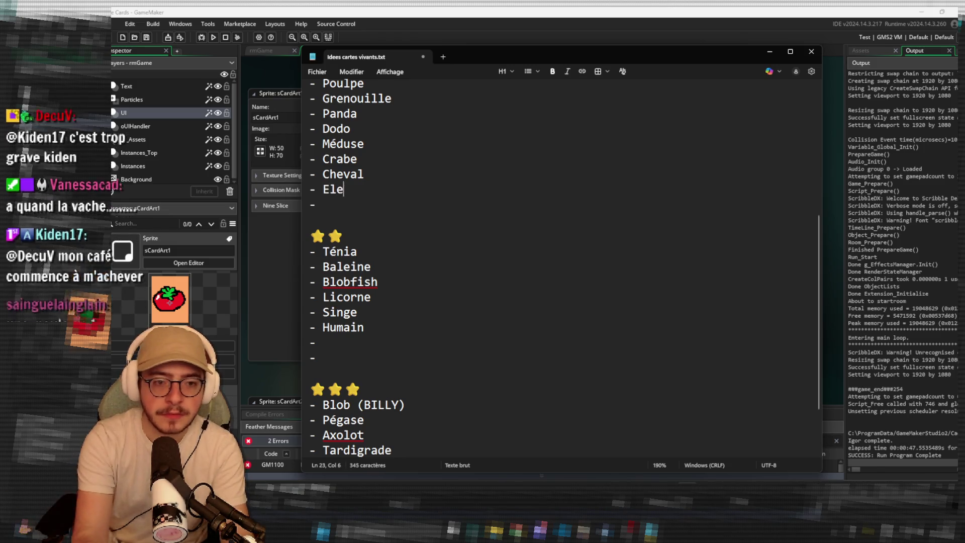
pyautogui.write('phant')
pyautogui.click(377, 205)
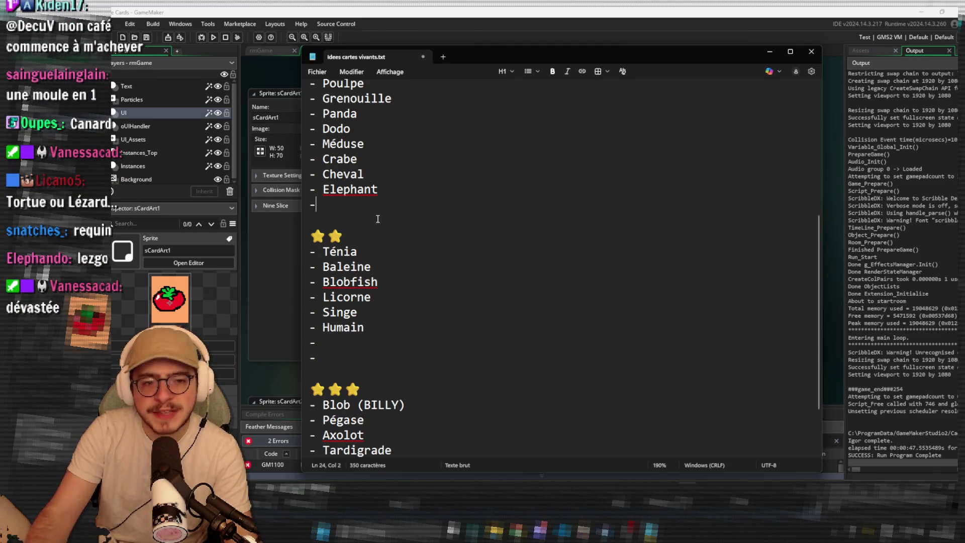
# Type 'Cochon' on the empty one-star entry directly under Elephant.
pyautogui.scroll(2, 378, 219)
pyautogui.scroll(1, 378, 219)
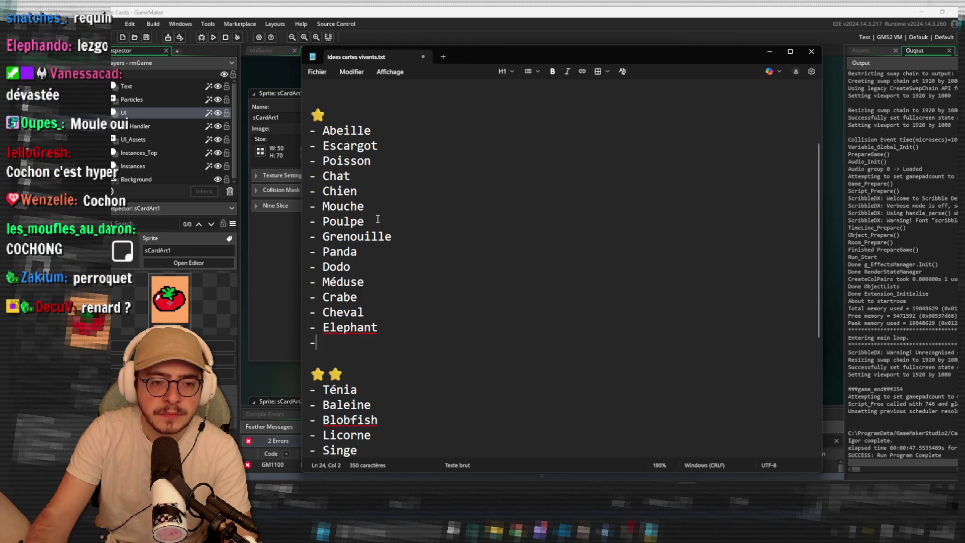
pyautogui.scroll(-3, 377, 219)
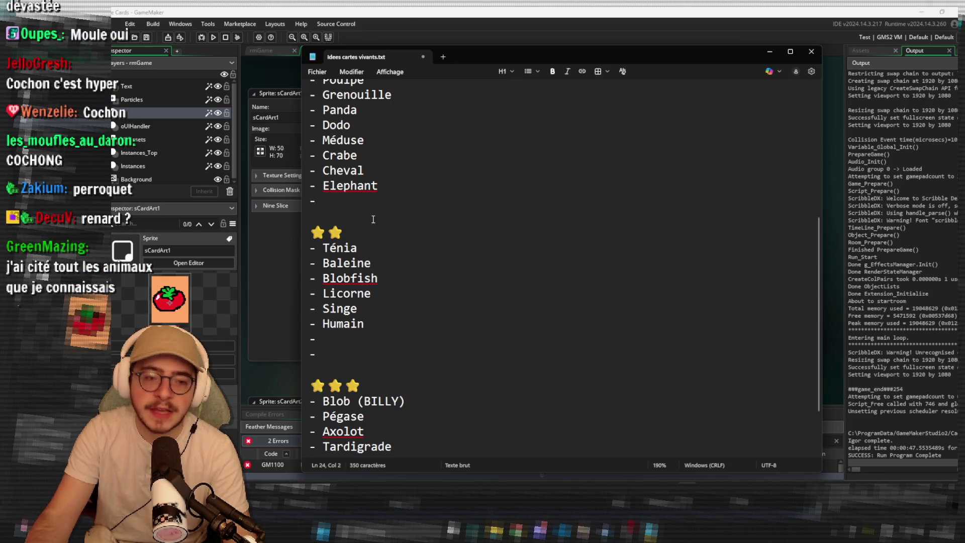
pyautogui.scroll(-2, 373, 219)
pyautogui.click(403, 424)
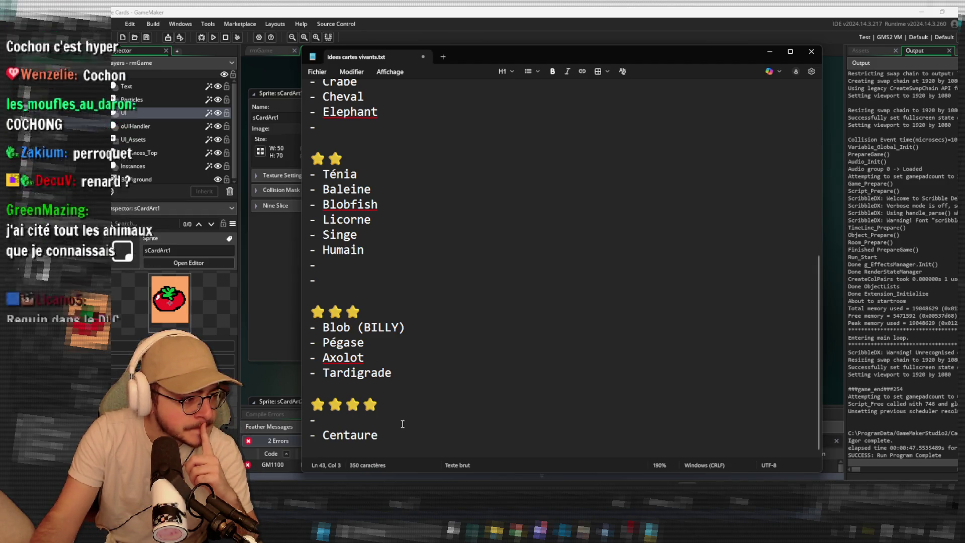
pyautogui.scroll(1, 401, 327)
pyautogui.scroll(1, 401, 328)
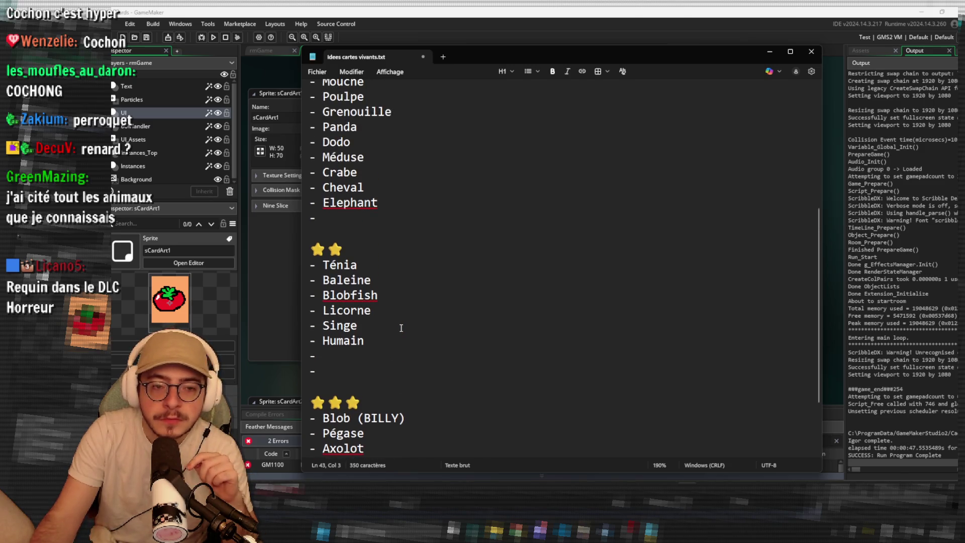
pyautogui.click(392, 218)
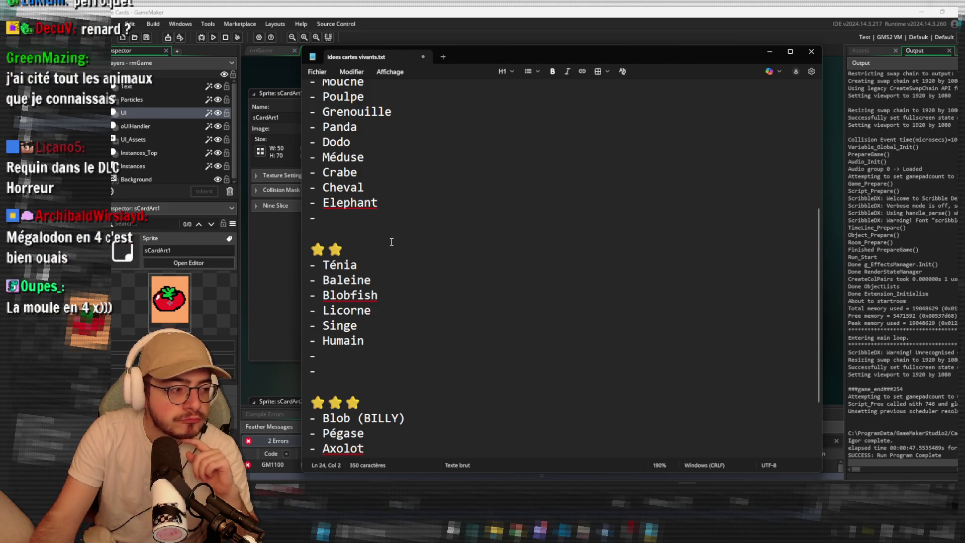
pyautogui.write('Cochon')
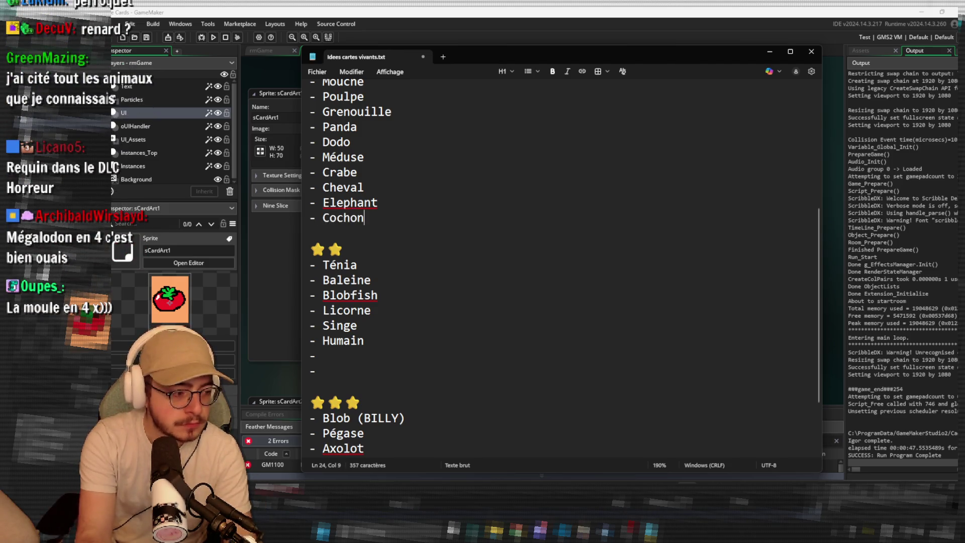
pyautogui.scroll(-2, 426, 224)
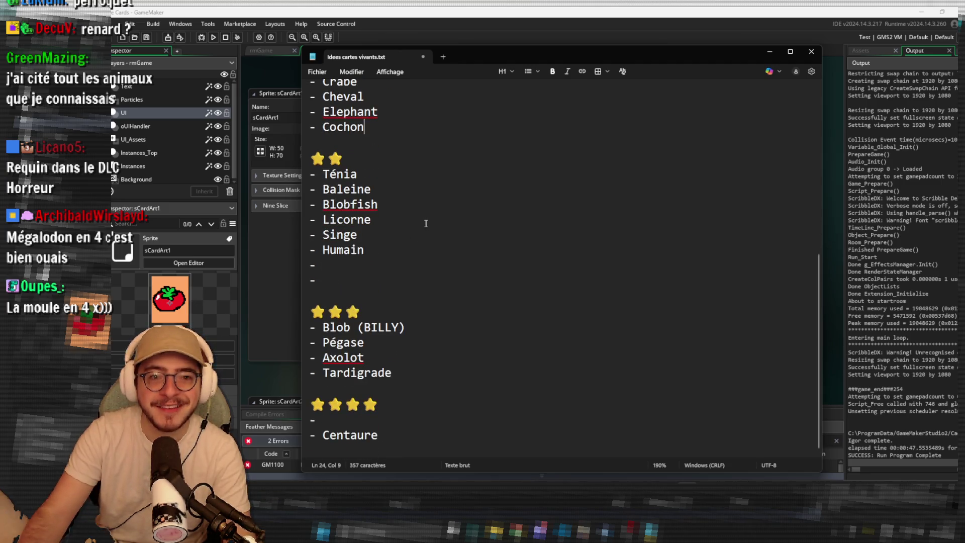
pyautogui.click(430, 231)
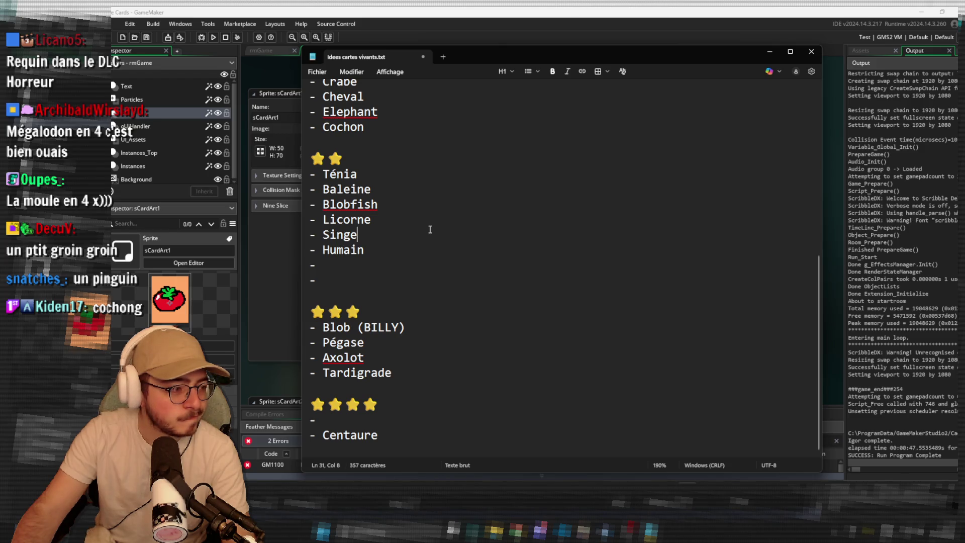
pyautogui.click(407, 266)
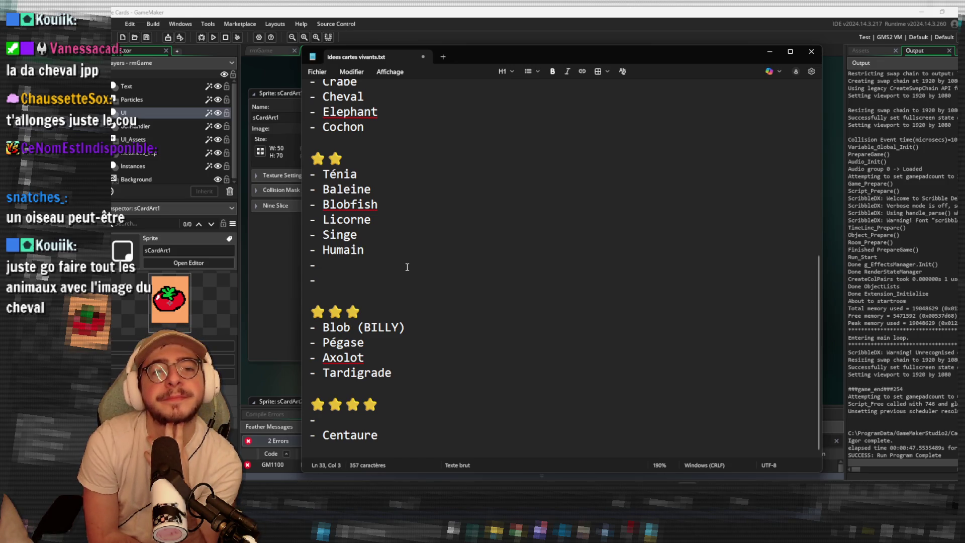
pyautogui.scroll(5, 407, 267)
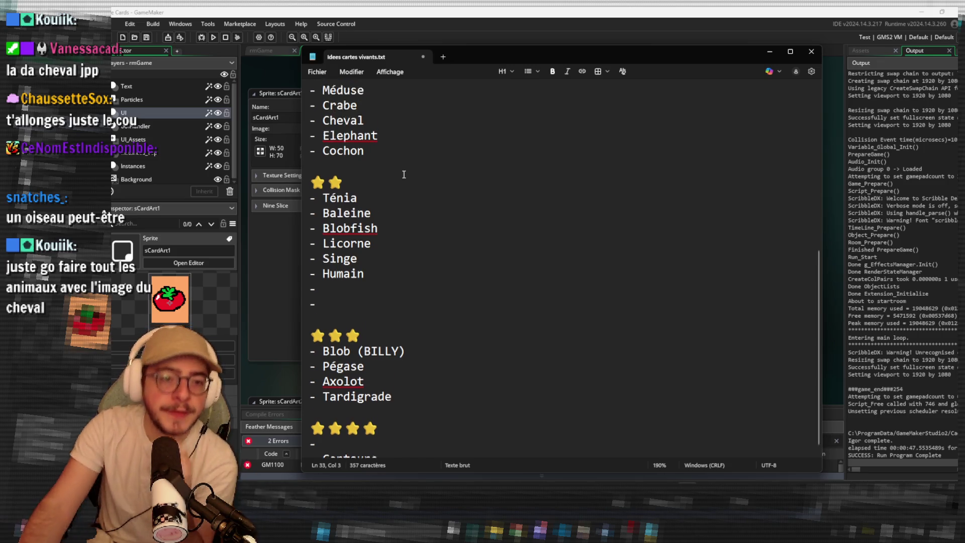
pyautogui.click(394, 235)
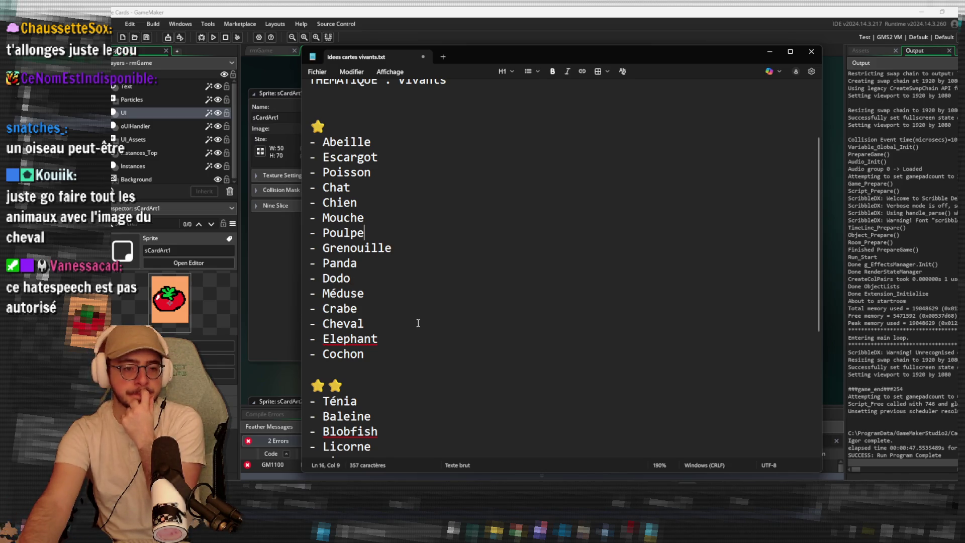
pyautogui.scroll(-3, 417, 323)
pyautogui.click(427, 351)
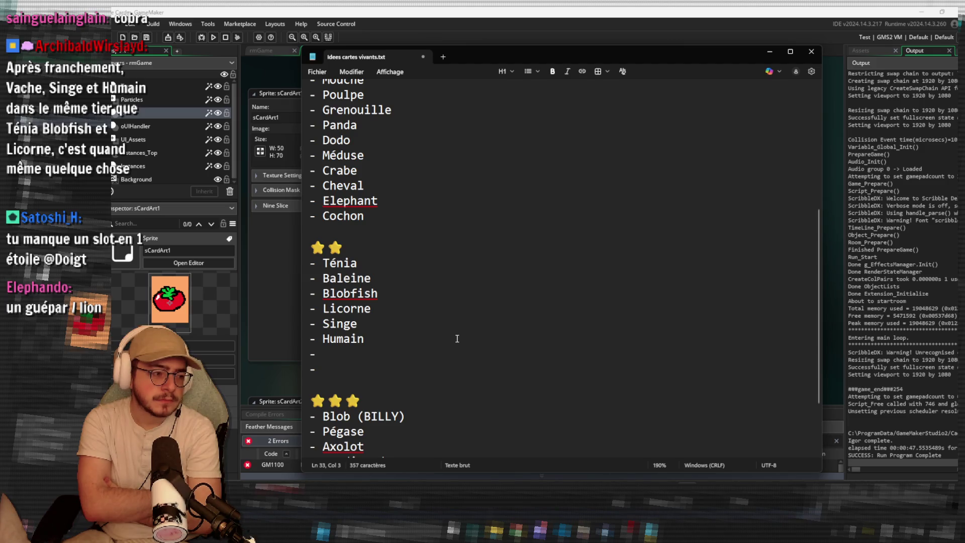
# Start a new empty '-' entry under Cochon in the one-star list.
pyautogui.scroll(4, 457, 338)
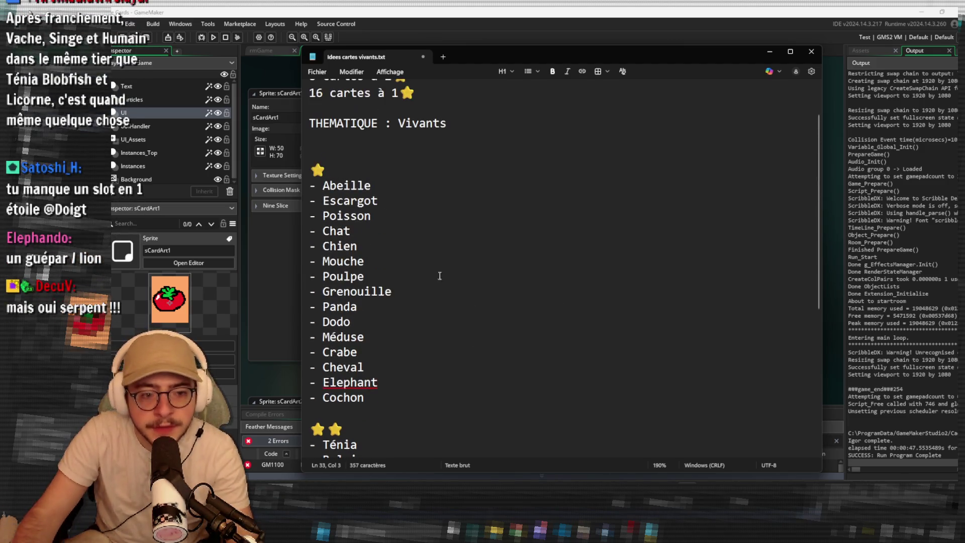
pyautogui.click(404, 191)
pyautogui.press('Down')
pyautogui.press('Down')
pyautogui.press('Down')
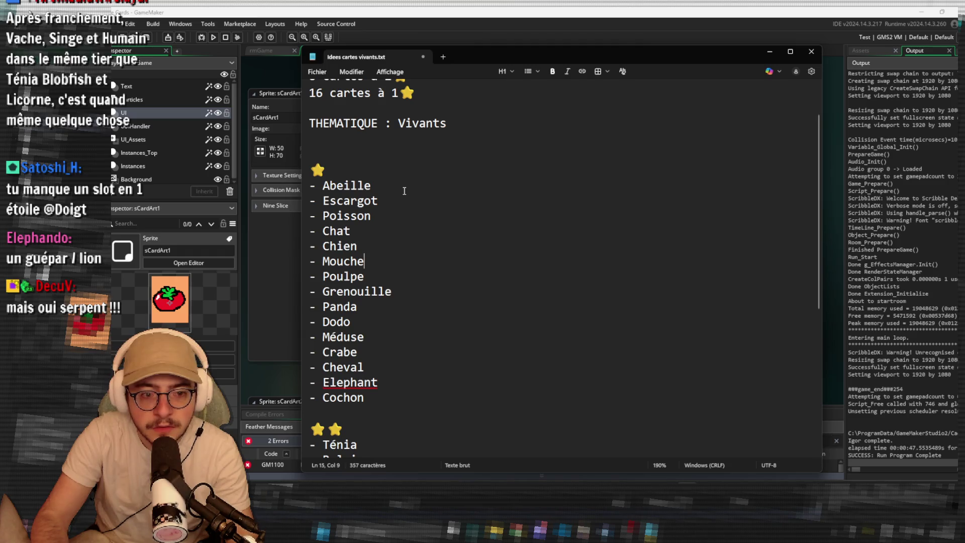
pyautogui.press('Down')
pyautogui.press('Down')
pyautogui.press('Down')
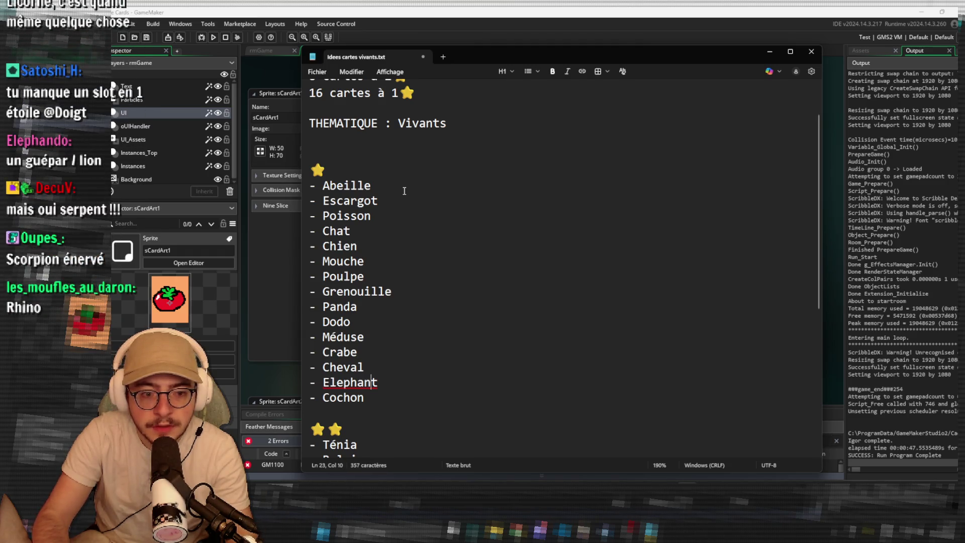
pyautogui.press('Down')
pyautogui.press('Return')
pyautogui.write('-')
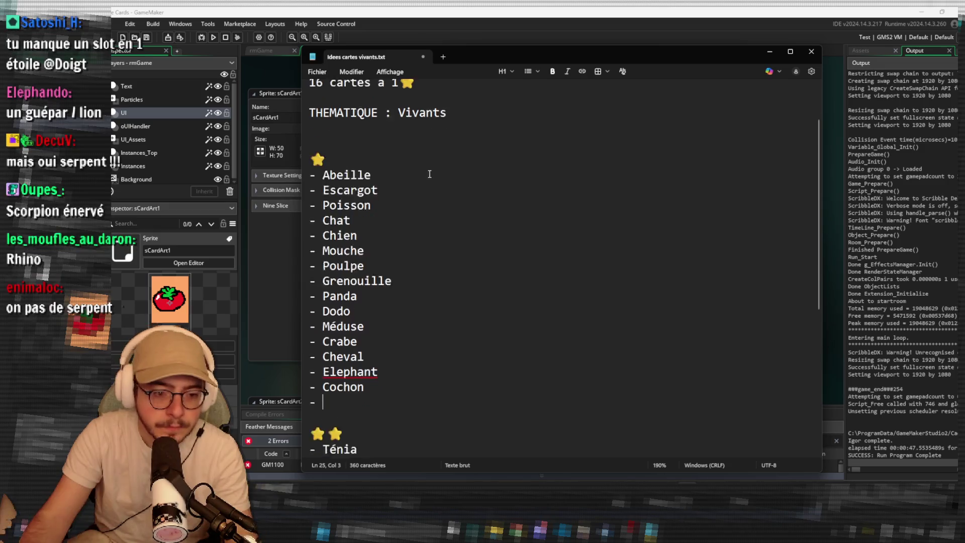
# Add 'Lion' to the two-star list right after Humain.
pyautogui.scroll(-6, 405, 191)
pyautogui.scroll(2, 406, 192)
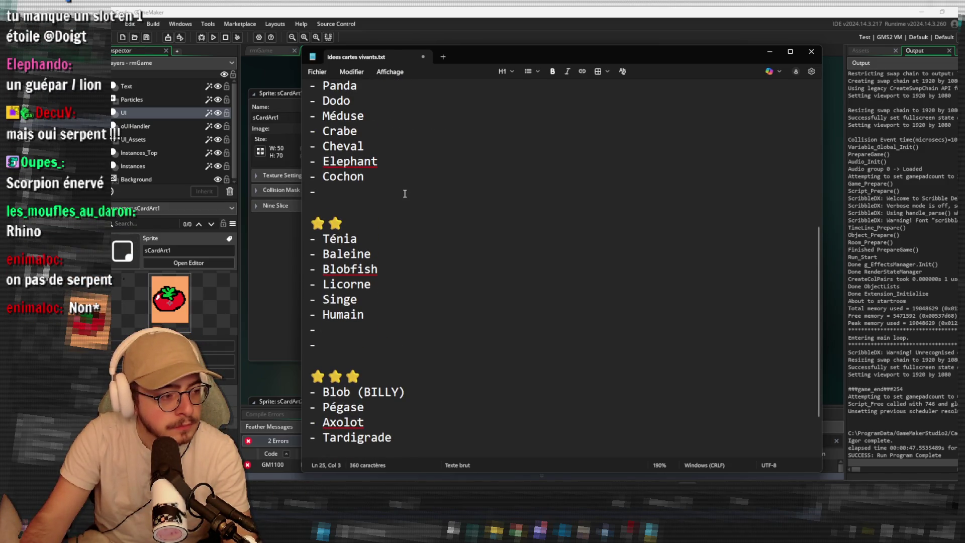
pyautogui.click(397, 331)
pyautogui.scroll(-1, 397, 334)
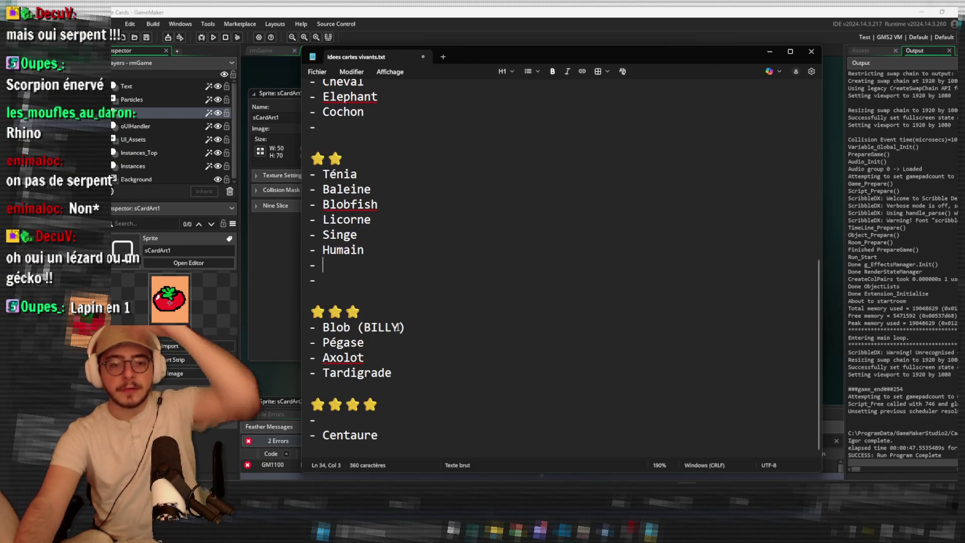
pyautogui.write('Lion')
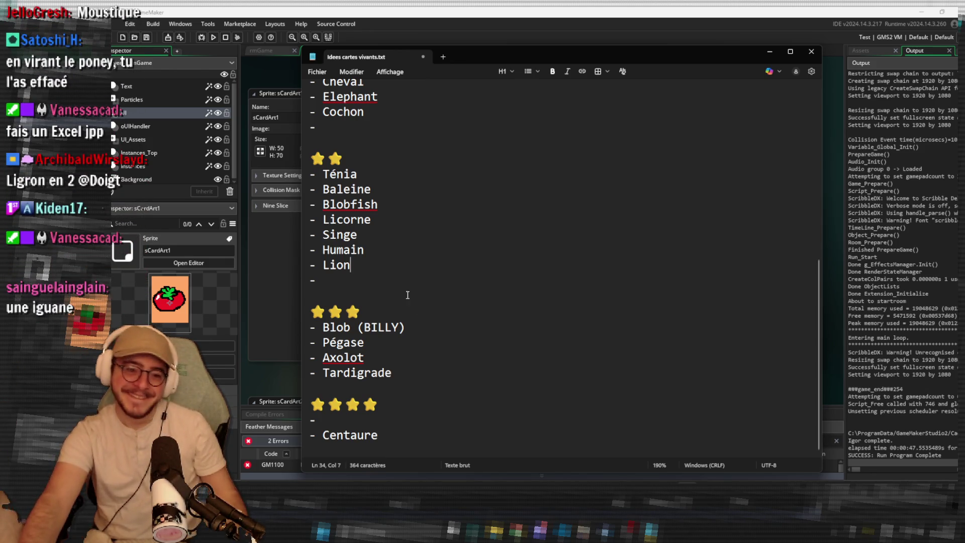
pyautogui.click(392, 282)
pyautogui.scroll(1, 363, 270)
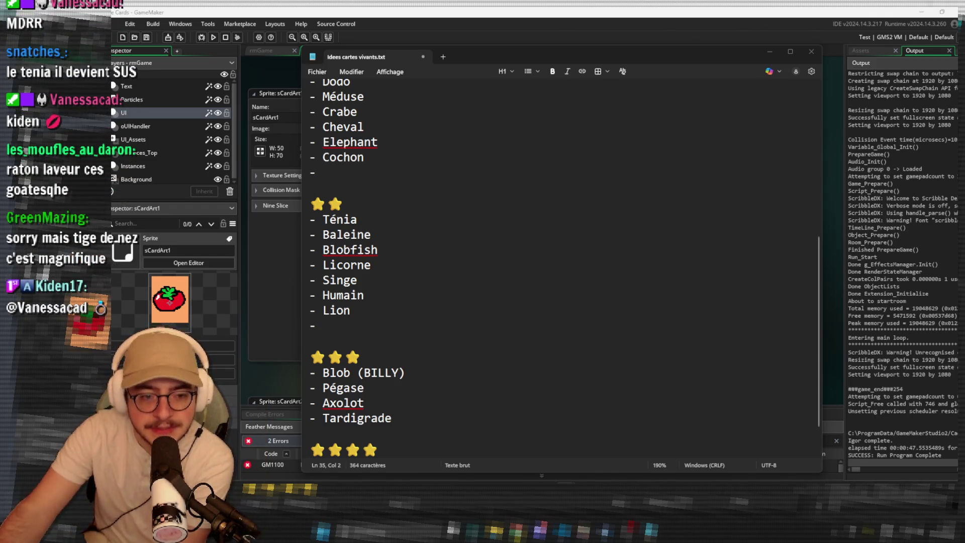
pyautogui.click(495, 316)
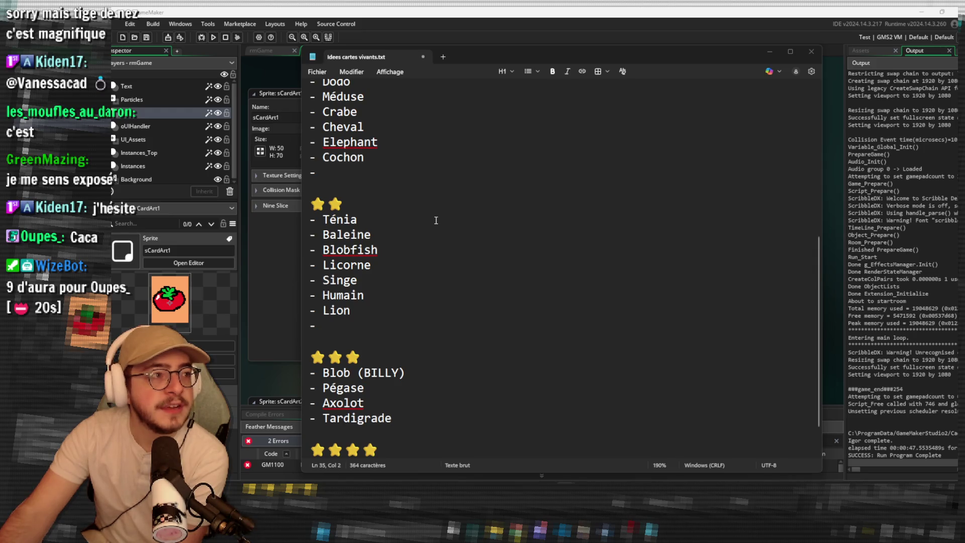
pyautogui.click(389, 325)
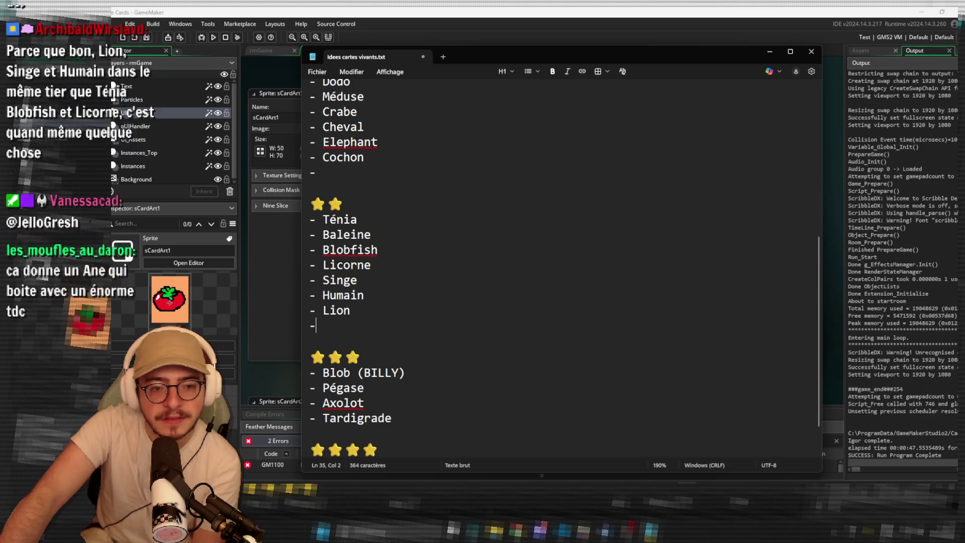
pyautogui.scroll(3, 486, 234)
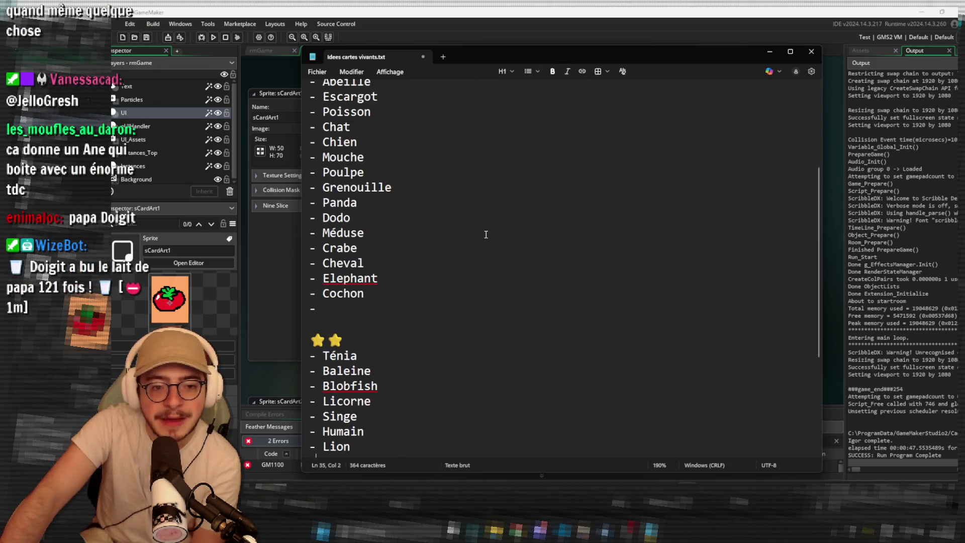
pyautogui.scroll(2, 486, 234)
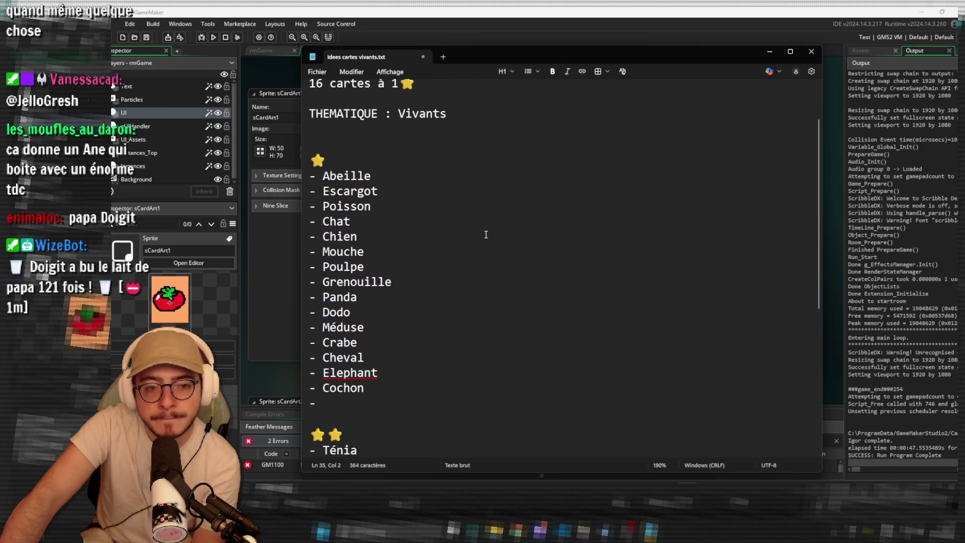
pyautogui.scroll(-3, 482, 236)
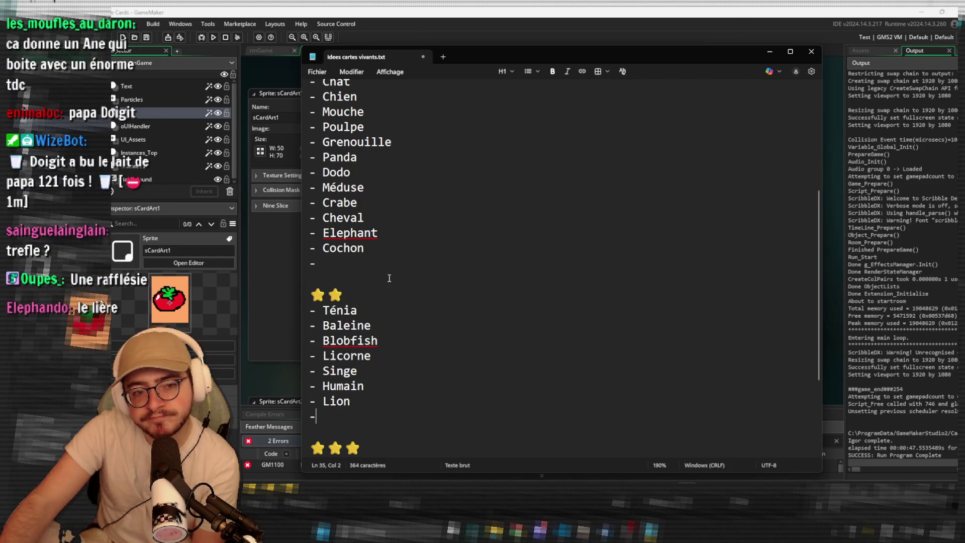
pyautogui.click(407, 270)
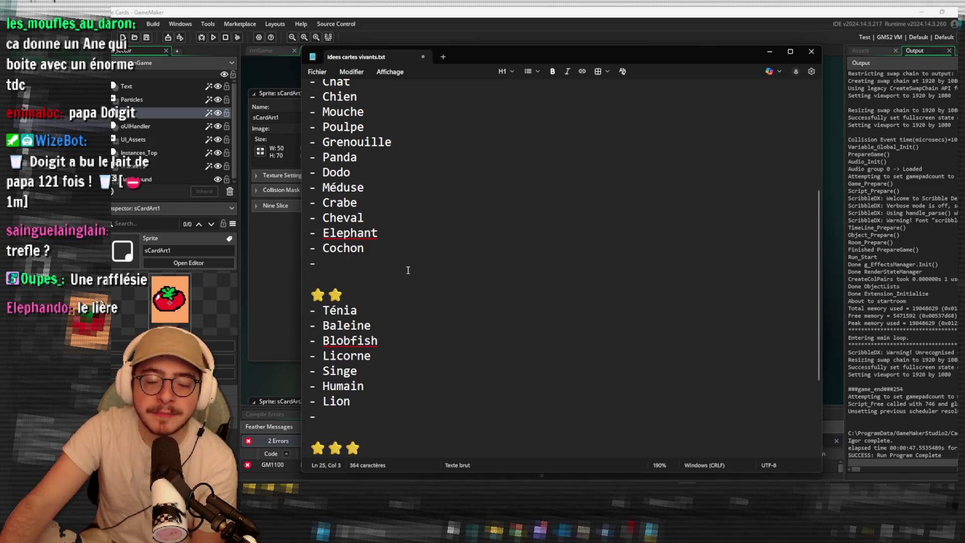
pyautogui.scroll(-2, 408, 270)
pyautogui.scroll(-1, 408, 270)
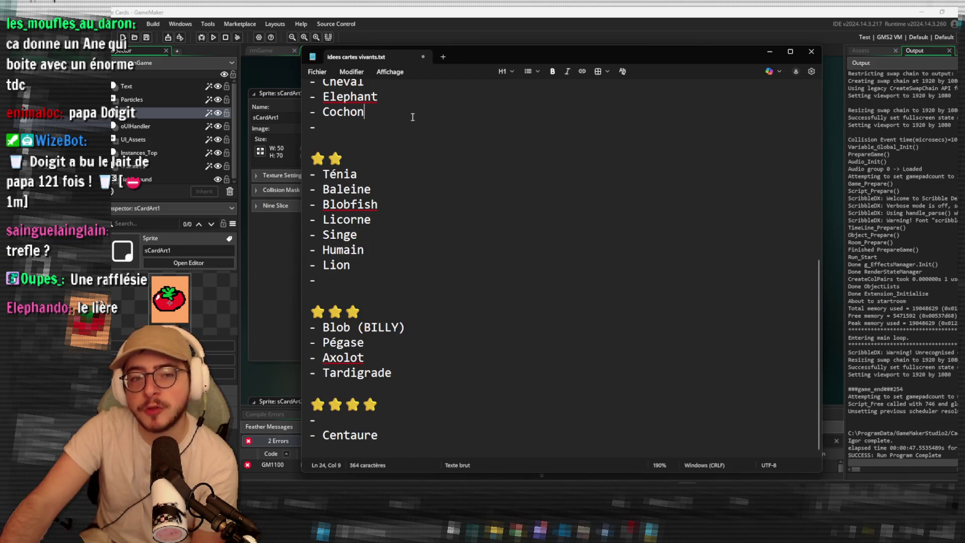
pyautogui.click(422, 174)
pyautogui.click(429, 196)
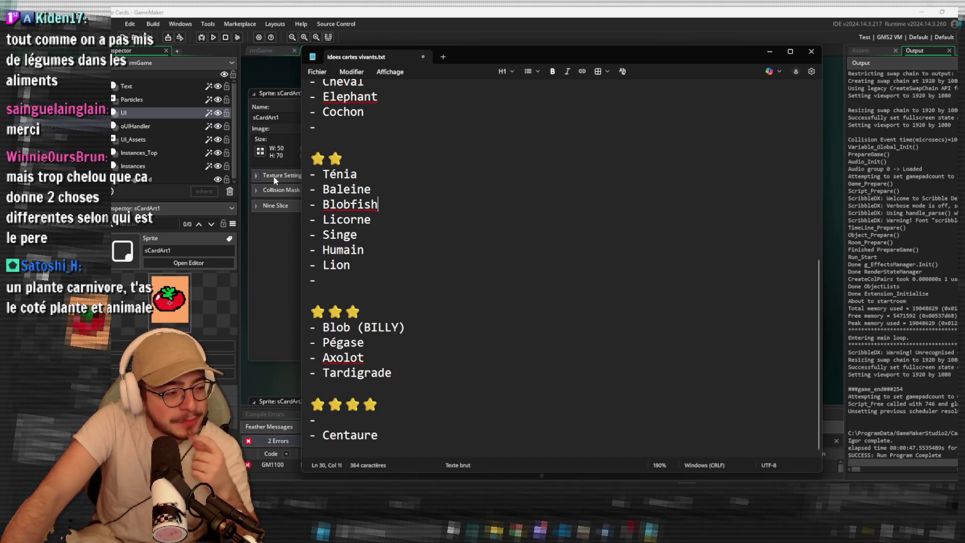
pyautogui.click(343, 283)
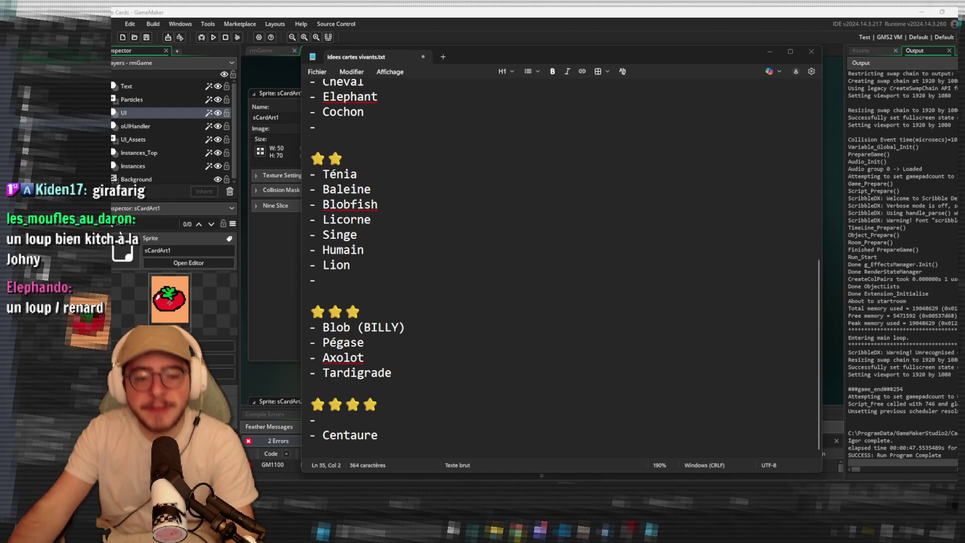
# Move Chat from the one-star list into the four-star tier.
pyautogui.click(328, 421)
pyautogui.write('Chat')
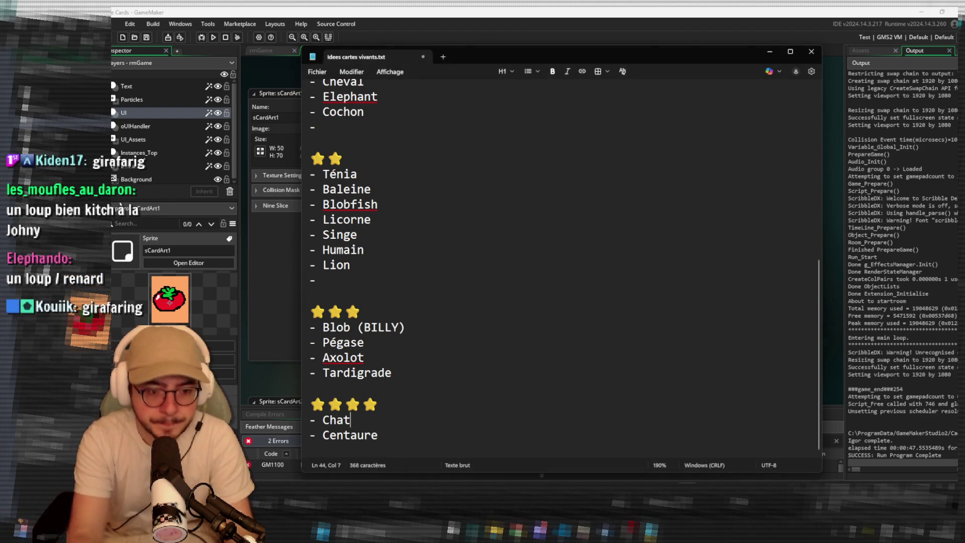
pyautogui.scroll(5, 322, 251)
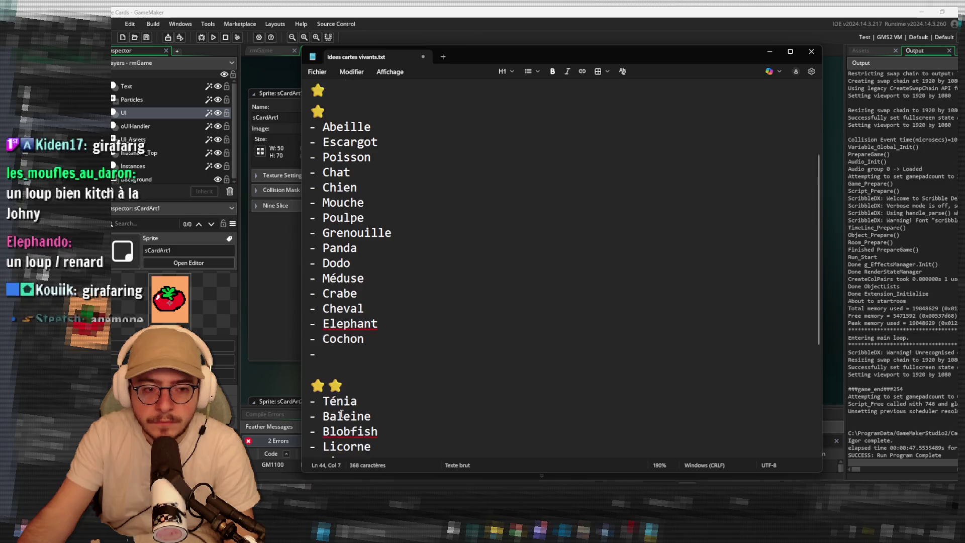
pyautogui.doubleClick(336, 172)
pyautogui.press('BackSpace')
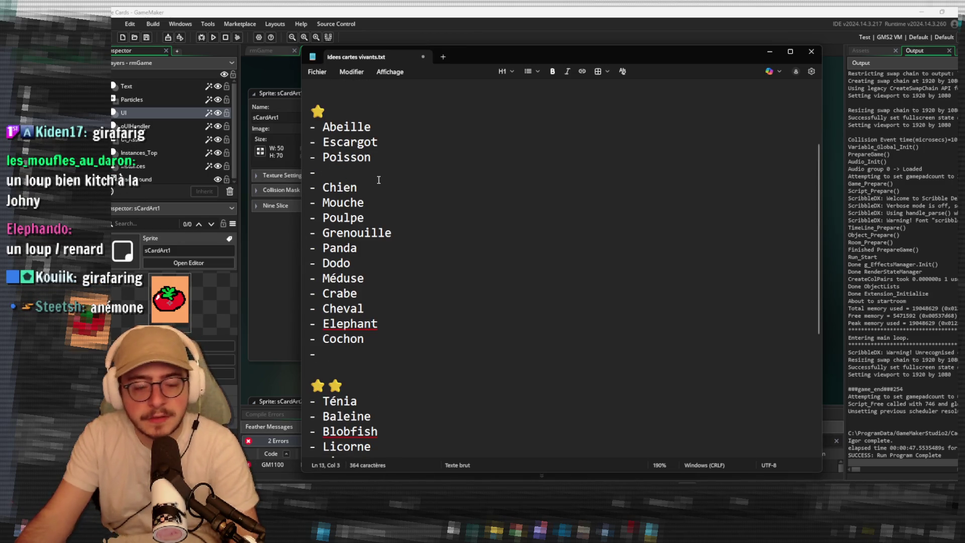
# Move Chien from the one-star list to the two-star list under Lion.
pyautogui.scroll(-4, 387, 175)
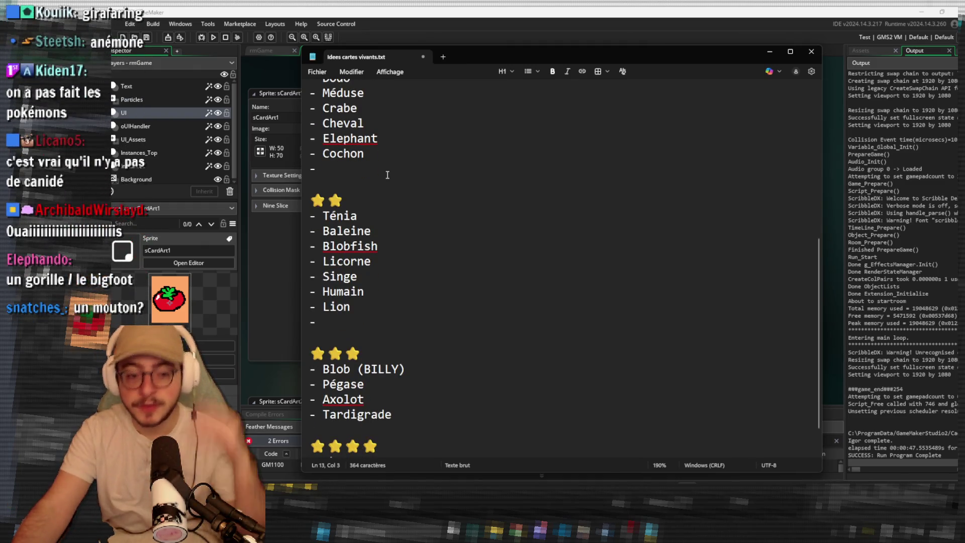
pyautogui.click(336, 320)
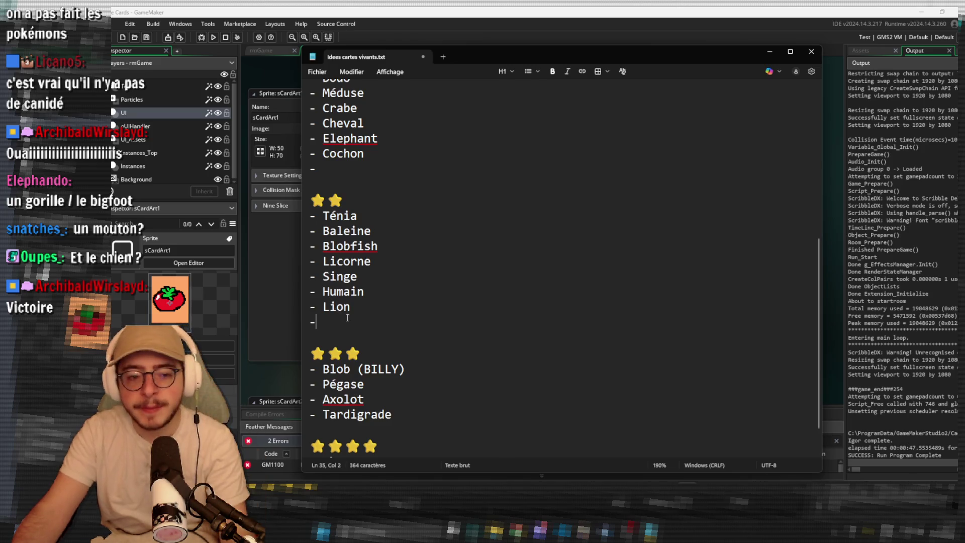
pyautogui.write('Chien')
pyautogui.scroll(5, 340, 233)
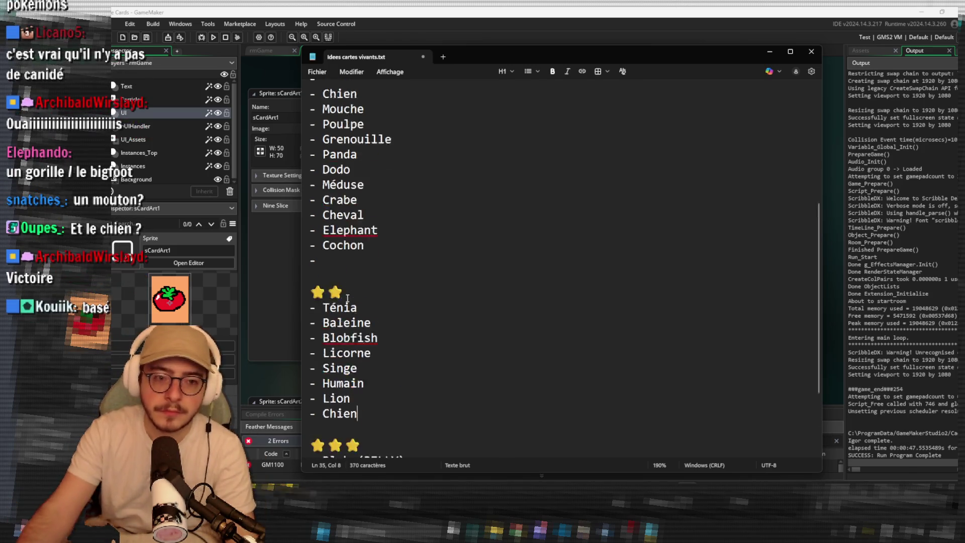
pyautogui.doubleClick(339, 230)
pyautogui.press('BackSpace')
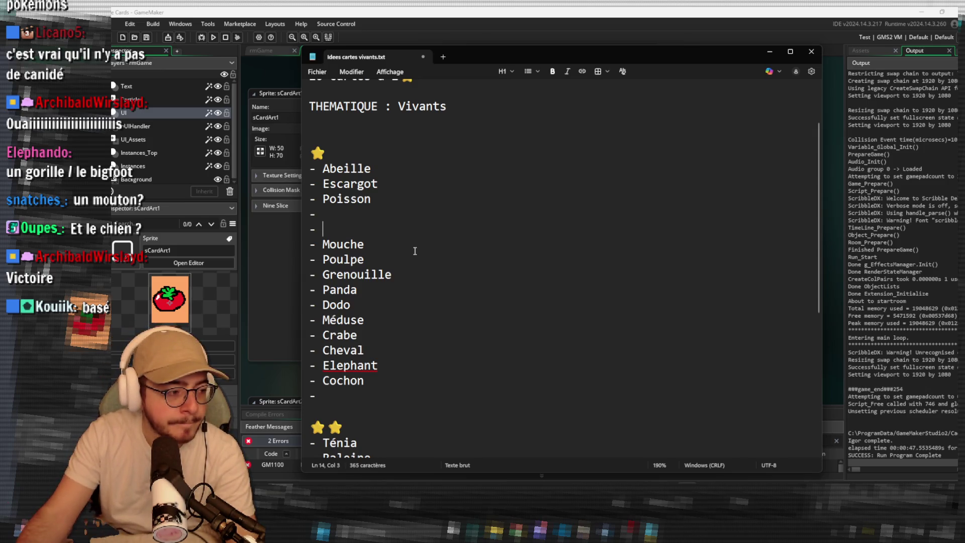
# Add 'Mouton' to the one-star list below Poisson.
pyautogui.click(348, 201)
pyautogui.click(347, 214)
pyautogui.write('M')
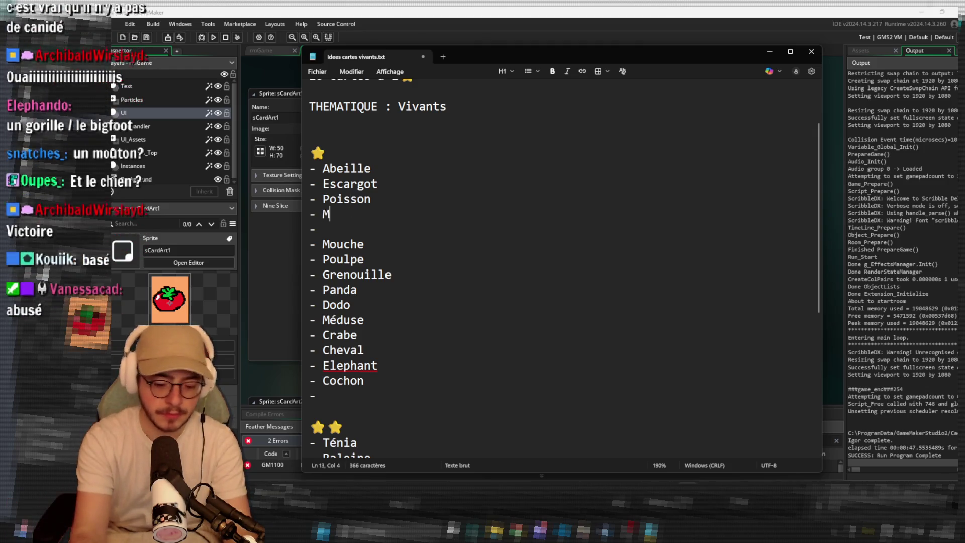
pyautogui.write('outon')
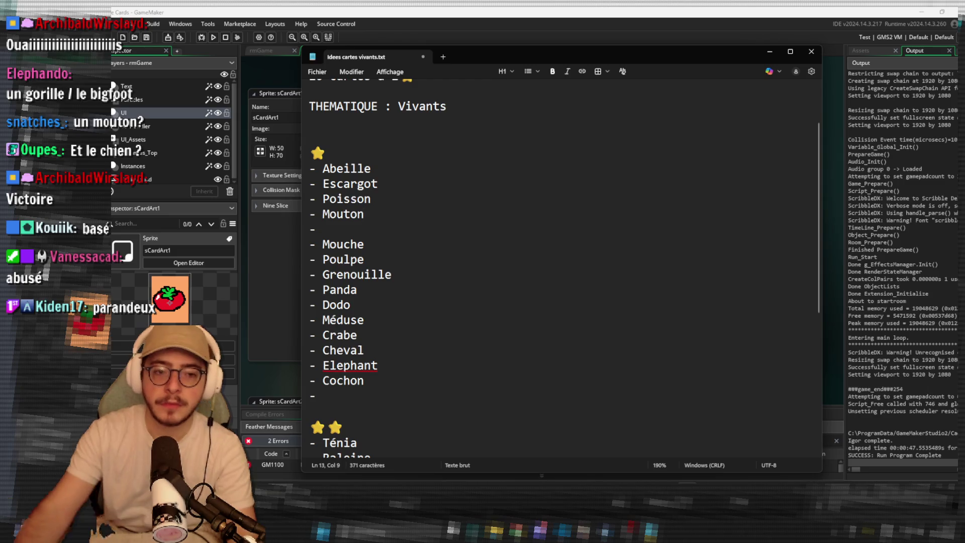
pyautogui.click(343, 224)
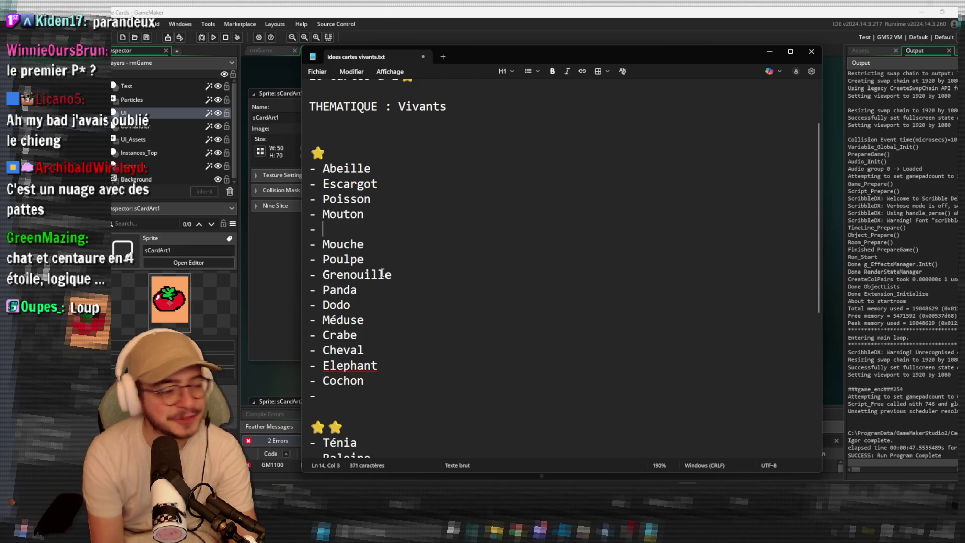
pyautogui.scroll(-5, 588, 407)
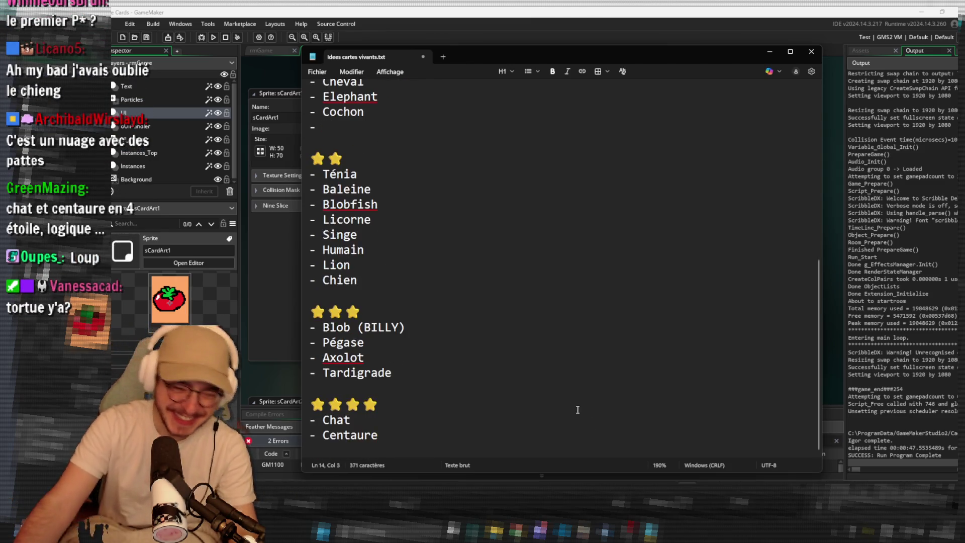
pyautogui.doubleClick(367, 440)
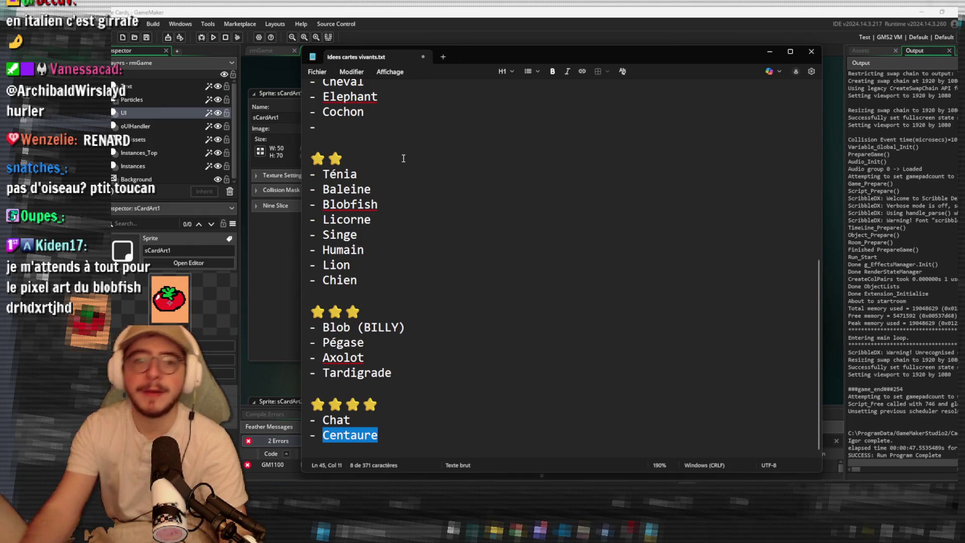
pyautogui.scroll(4, 377, 352)
# Type 'Aigle' under Cochon and 'Mouette' under Mouton in the one-star list.
pyautogui.click(388, 309)
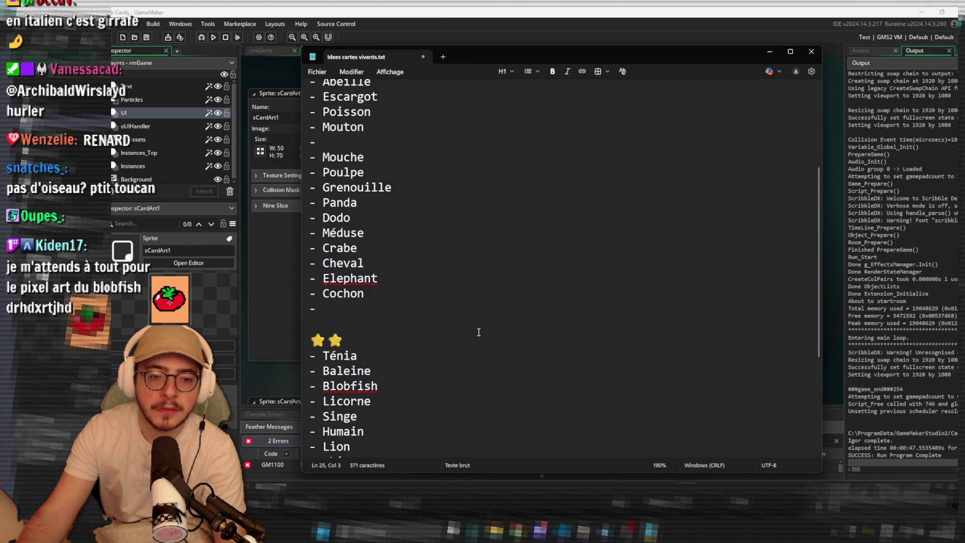
pyautogui.scroll(1, 478, 331)
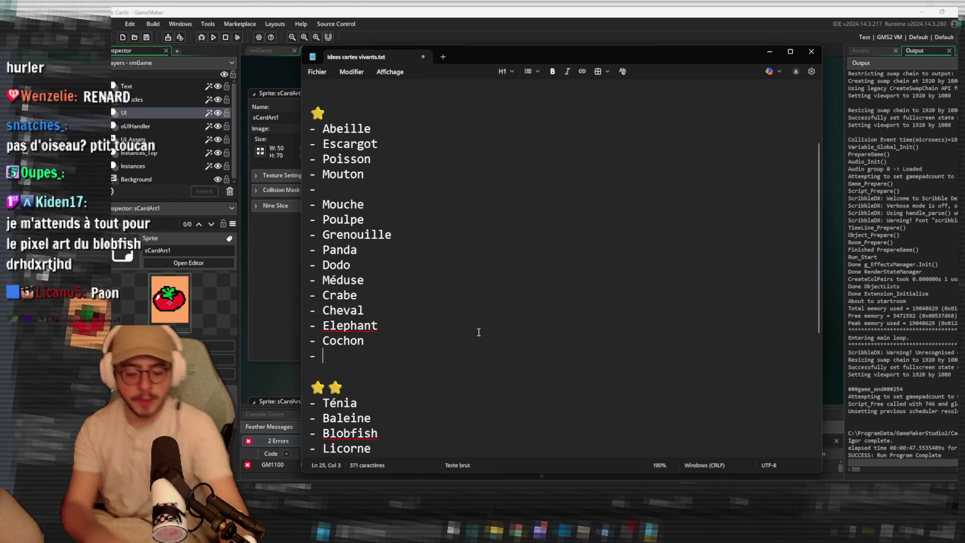
pyautogui.write('Aigle')
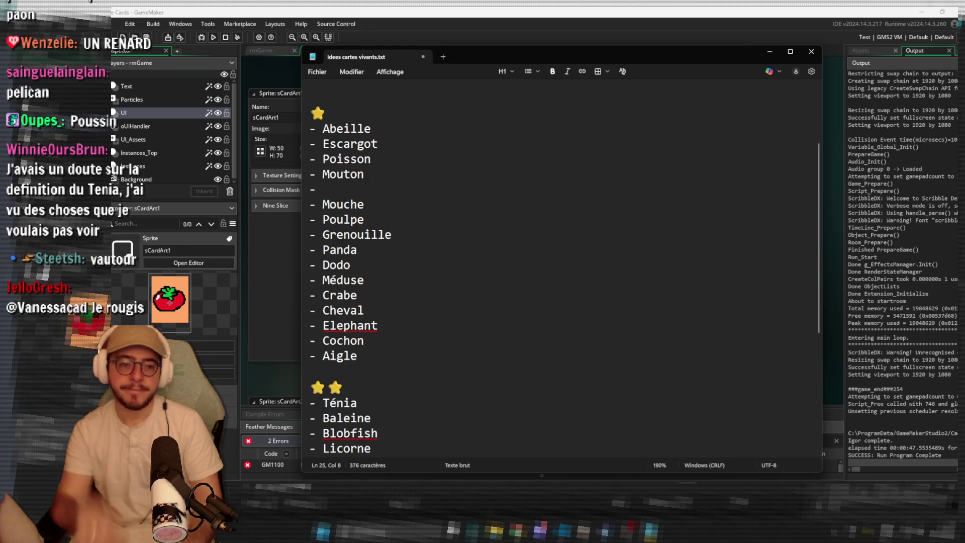
pyautogui.click(377, 195)
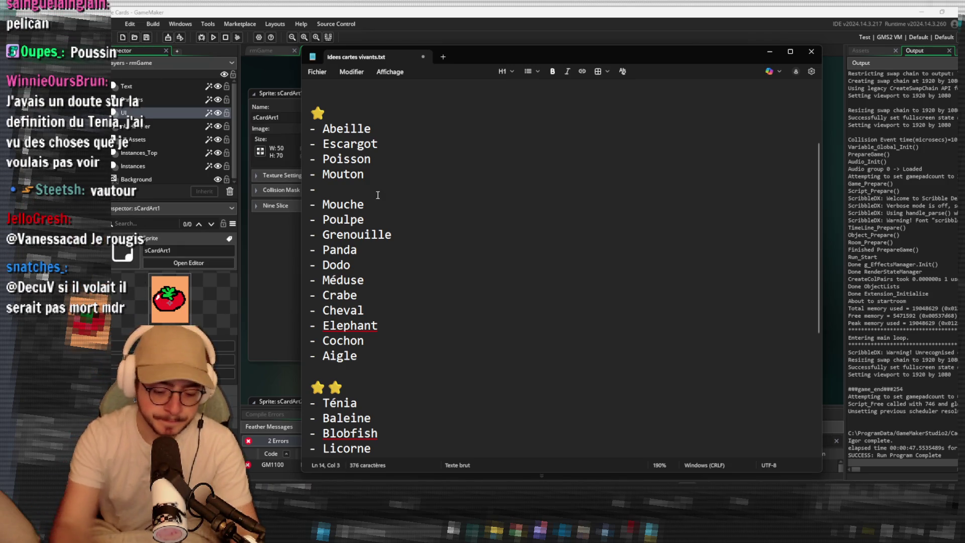
pyautogui.write('Mouette')
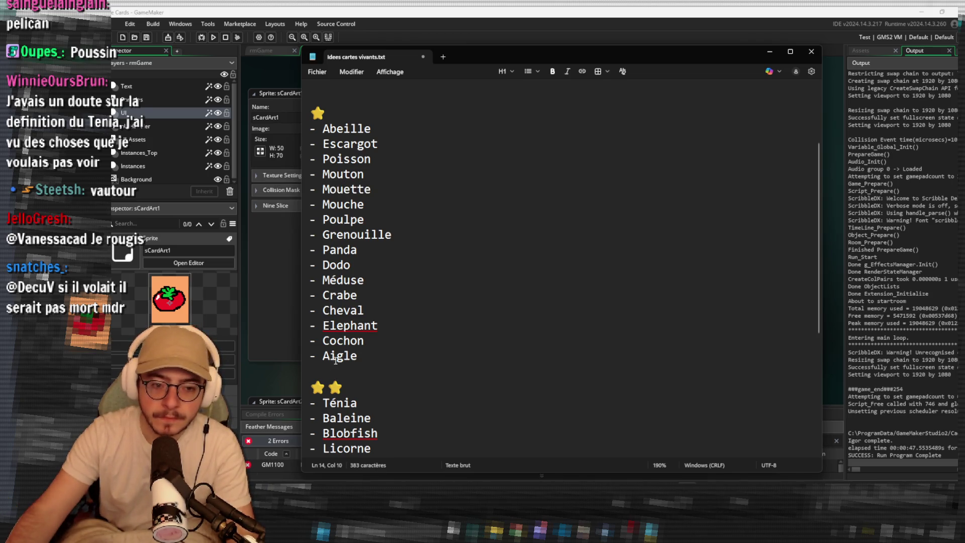
# Delete Aigle from the list, then return to GameMaker and open the sCardArt1 sprite.
pyautogui.doubleClick(345, 355)
pyautogui.press('BackSpace')
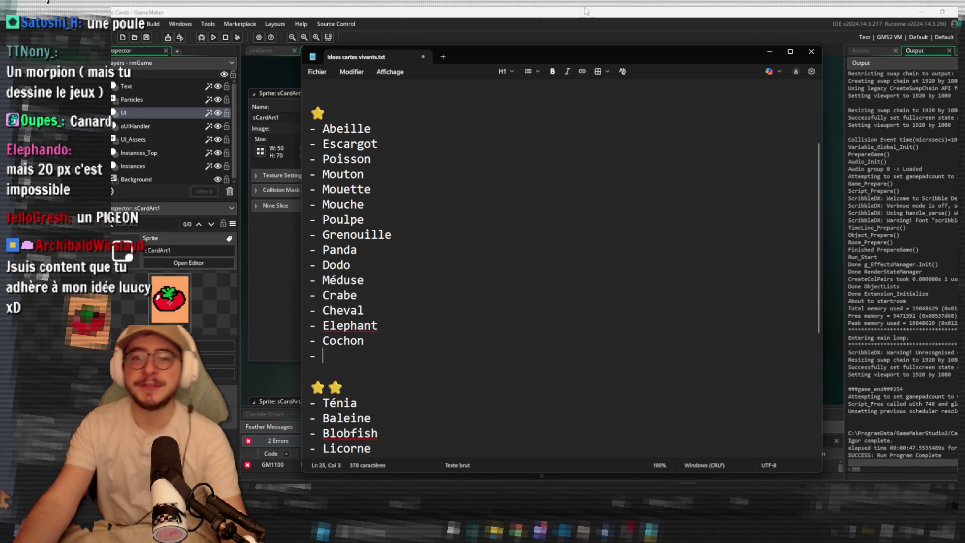
pyautogui.hotkey('alt', 'Tab')
pyautogui.doubleClick(541, 347)
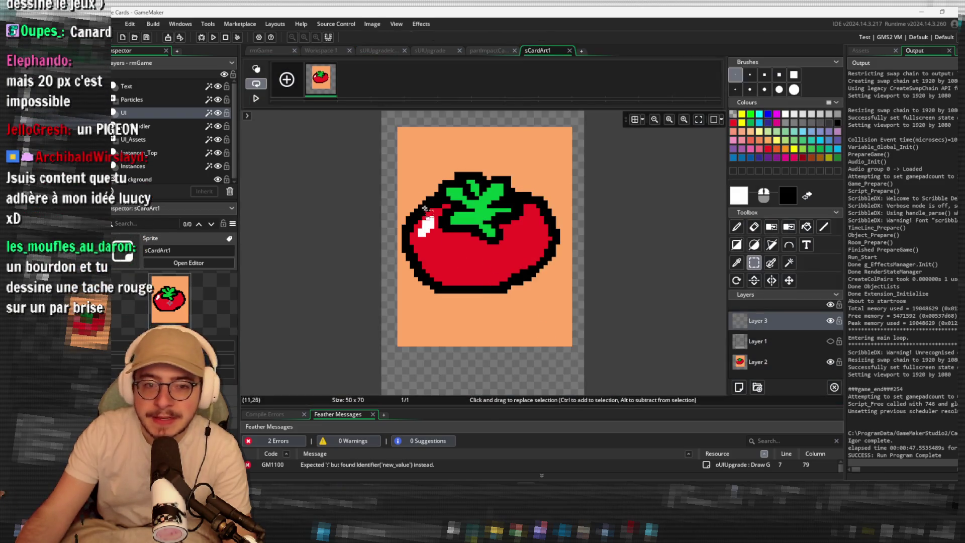
# Select the sCardArt1 canvas, switch to the pencil, undo a stray pixel, and return to Notepad.
pyautogui.moveTo(404, 135)
pyautogui.mouseDown()
pyautogui.moveTo(557, 211)
pyautogui.moveTo(572, 345)
pyautogui.mouseUp()
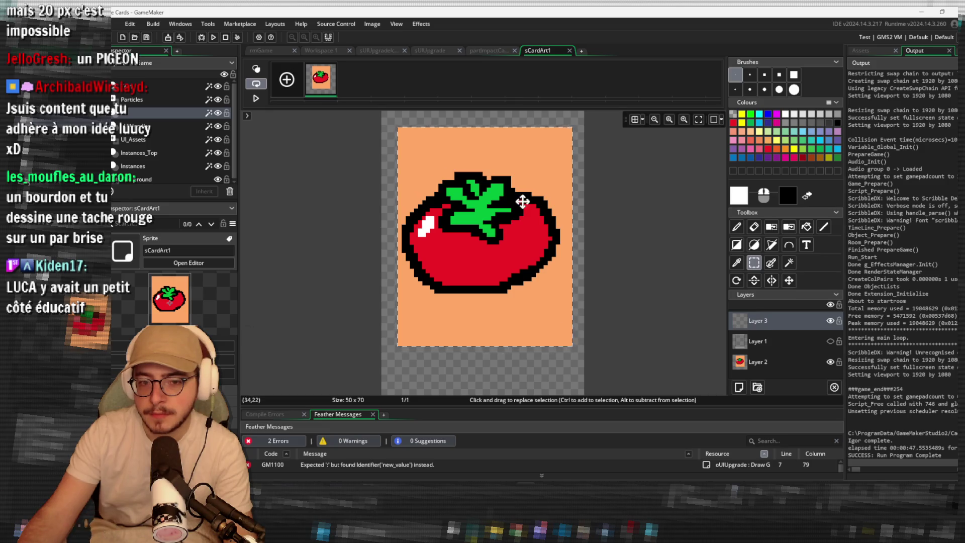
pyautogui.press('d')
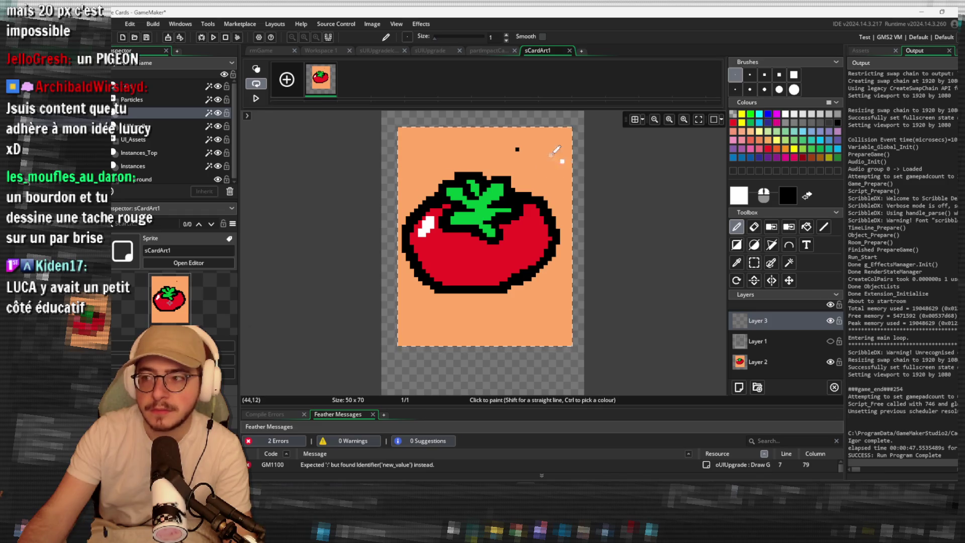
pyautogui.hotkey('ctrl', 'z')
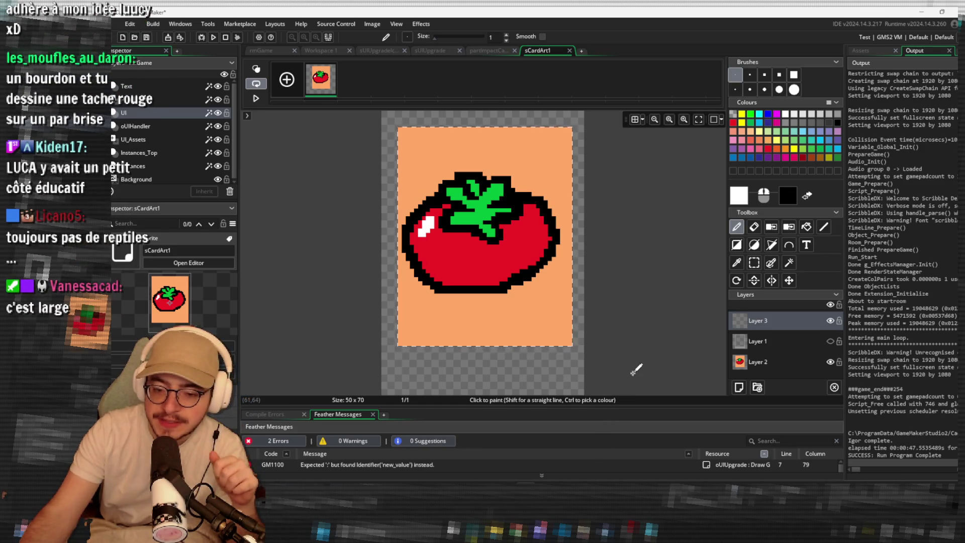
pyautogui.hotkey('alt', 'Tab')
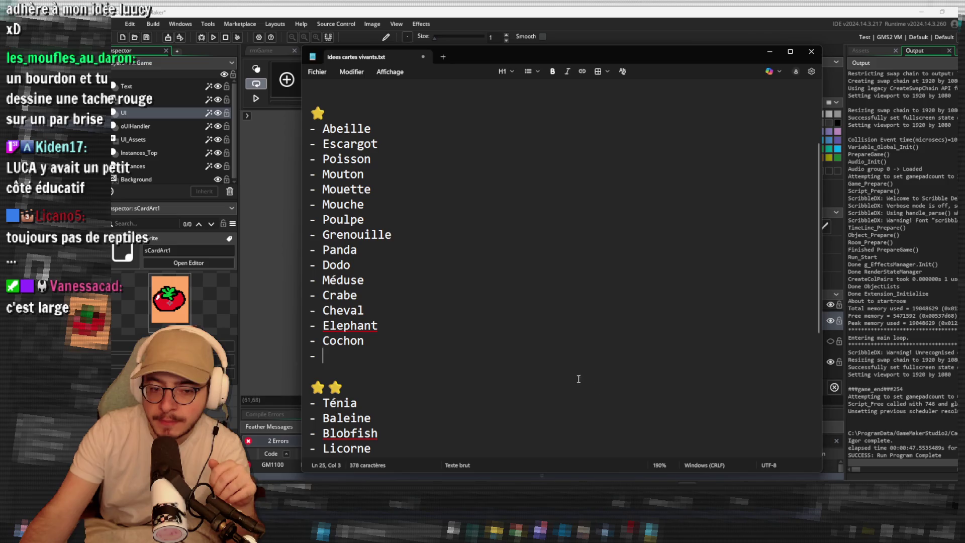
pyautogui.scroll(-5, 578, 379)
pyautogui.click(506, 419)
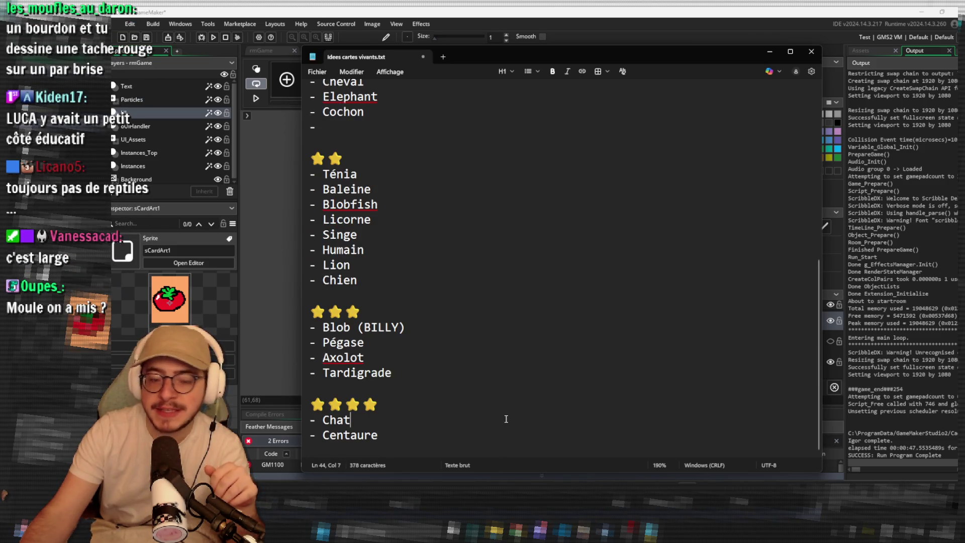
pyautogui.click(521, 387)
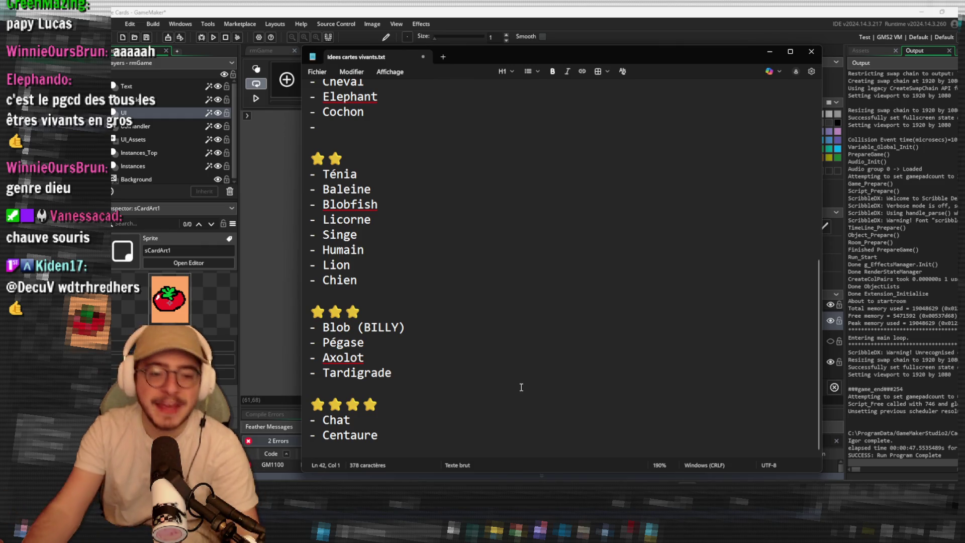
# Remove Chat from the four-star tier and replace Singe with Chat in the two-star list.
pyautogui.doubleClick(336, 420)
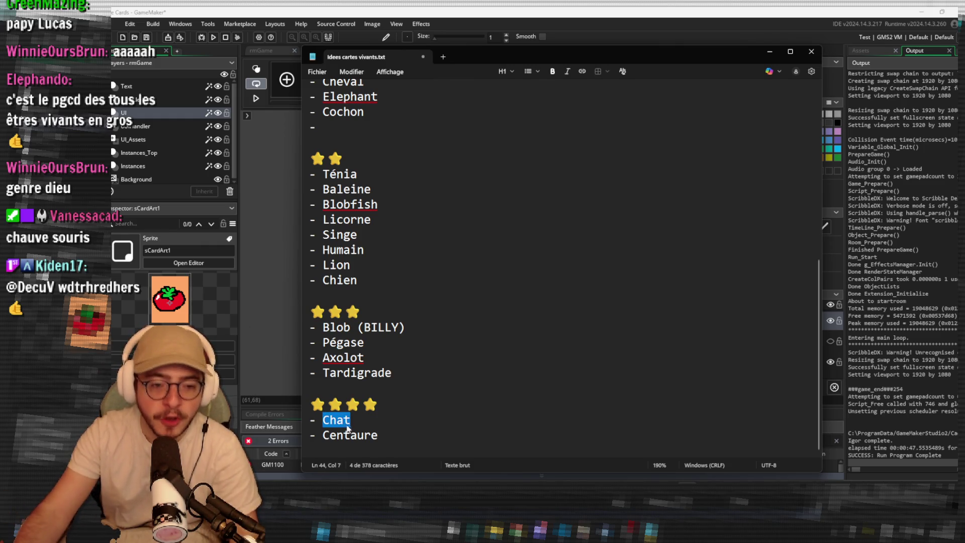
pyautogui.press('BackSpace')
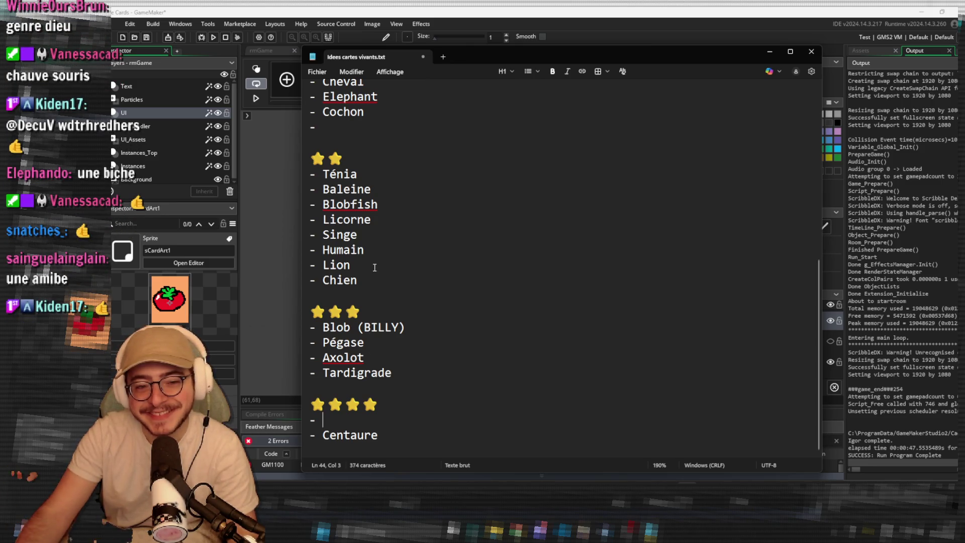
pyautogui.click(370, 267)
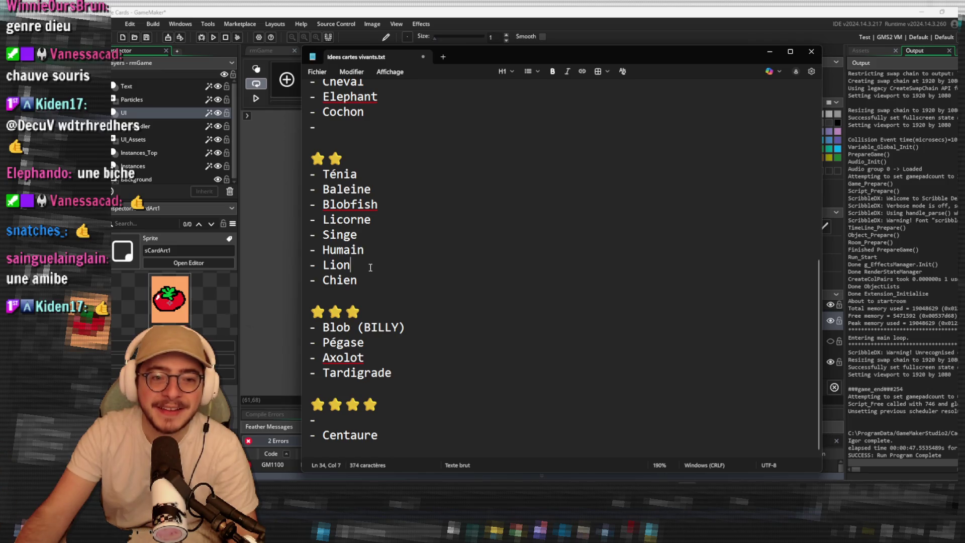
pyautogui.doubleClick(342, 235)
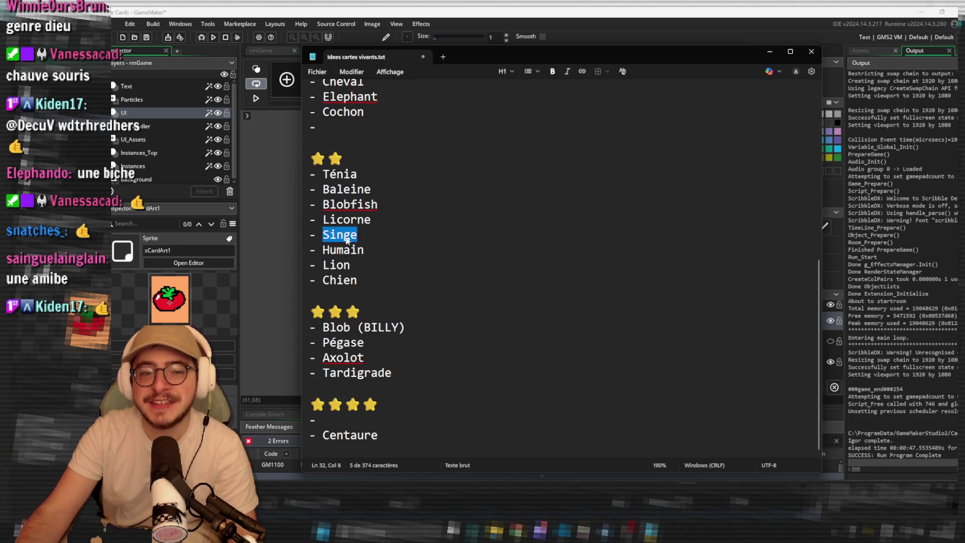
pyautogui.write('Chat')
# Add Singe under Cochon in the one-star list and LUCA in the four-star tier.
pyautogui.click(367, 125)
pyautogui.write('Singe')
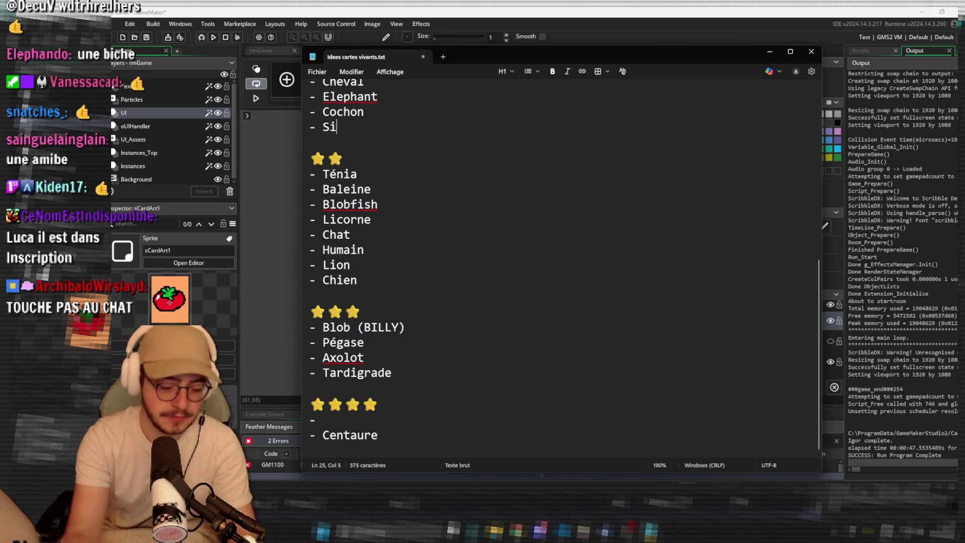
pyautogui.click(342, 419)
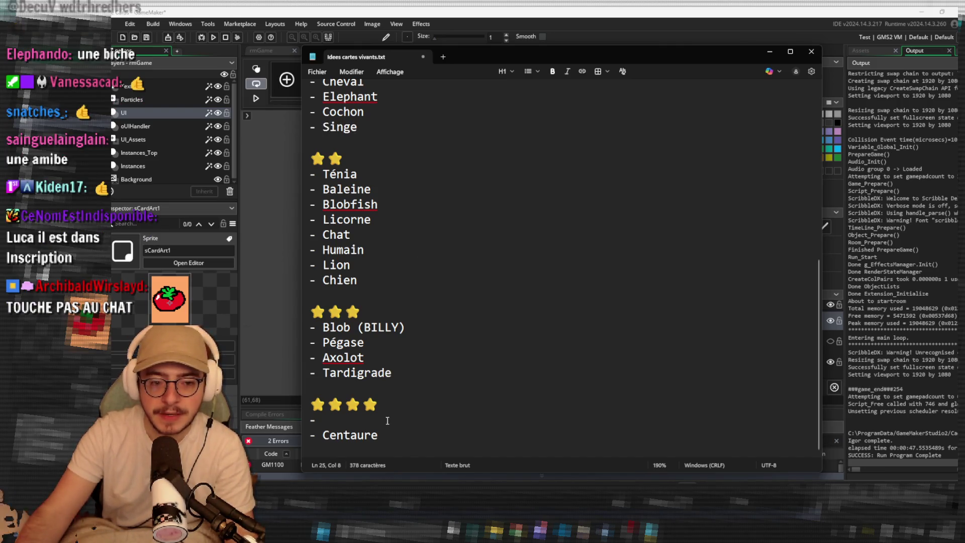
pyautogui.write('LUCA')
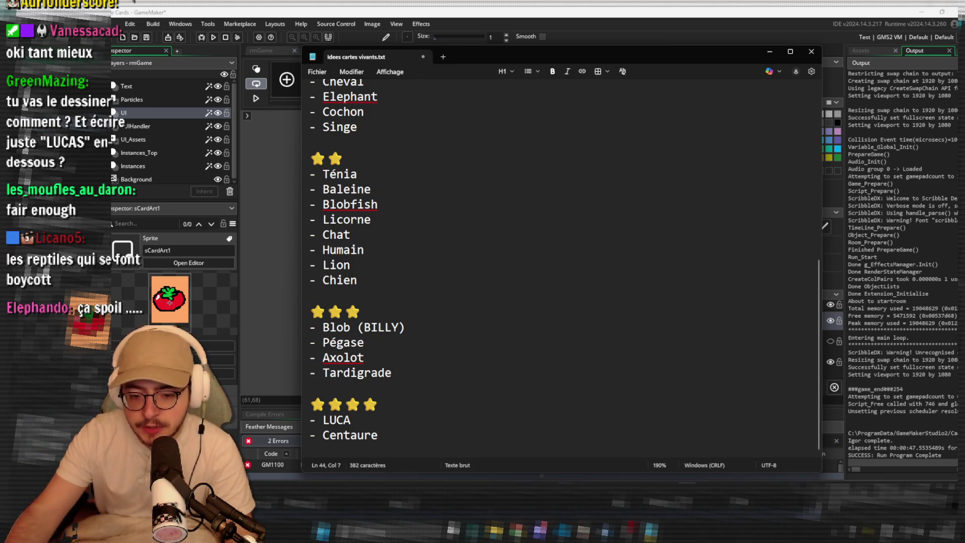
# In Chrome, replace the kelpie image search with 'luca animal ancetre'.
pyautogui.moveTo(568, 530)
pyautogui.click(618, 458)
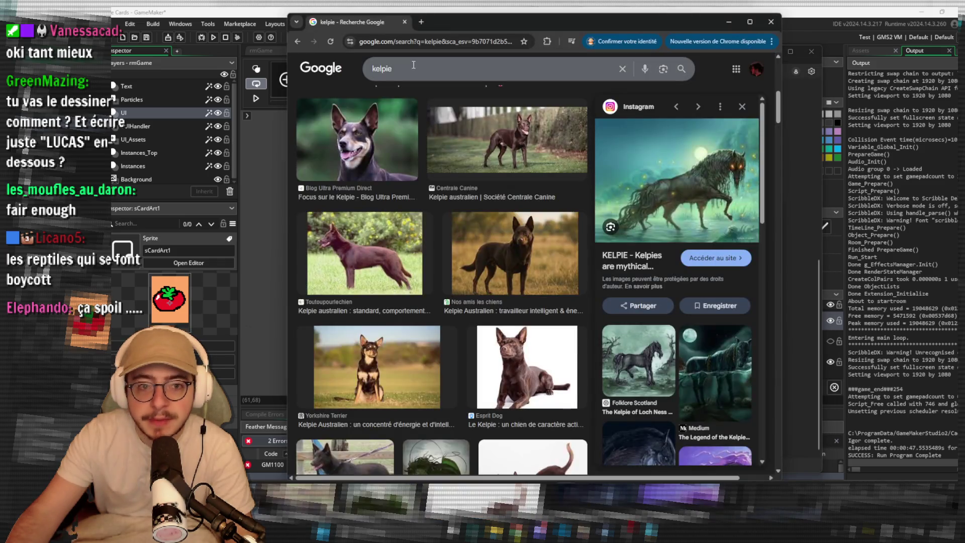
pyautogui.click(413, 64)
pyautogui.hotkey('ctrl', 'a')
pyautogui.write('LUCA')
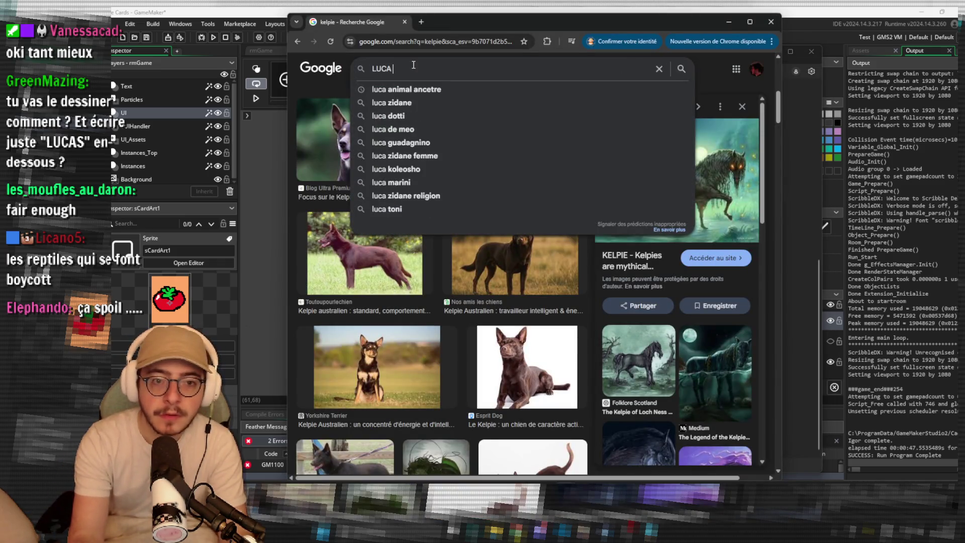
pyautogui.click(406, 89)
# Preview the Futura and Sciences et Avenir LUCA images, scroll the results, then leave Chrome.
pyautogui.click(639, 187)
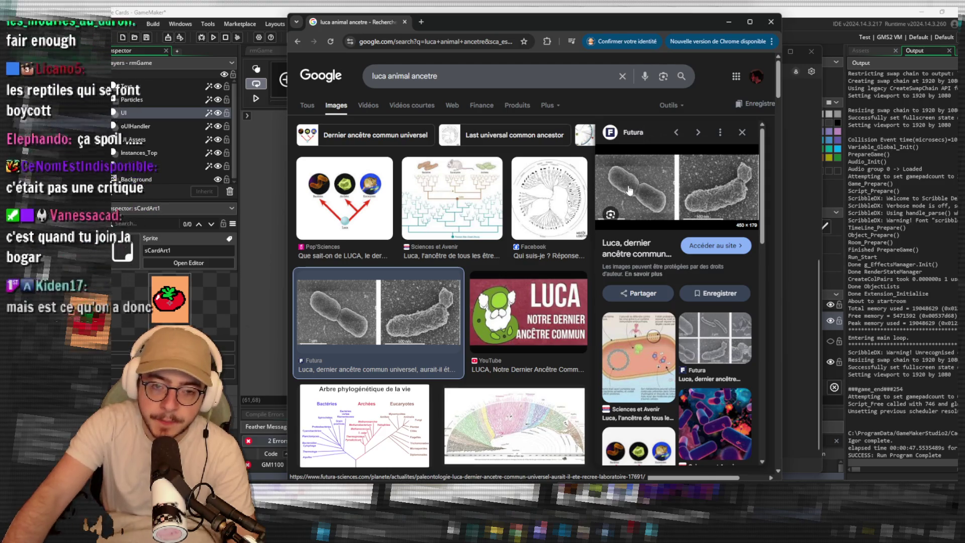
pyautogui.click(446, 213)
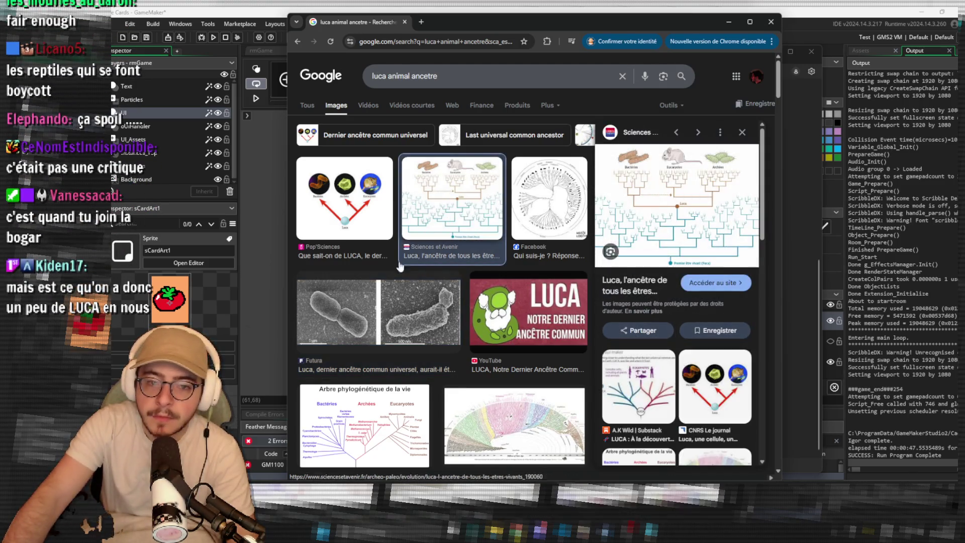
pyautogui.click(364, 300)
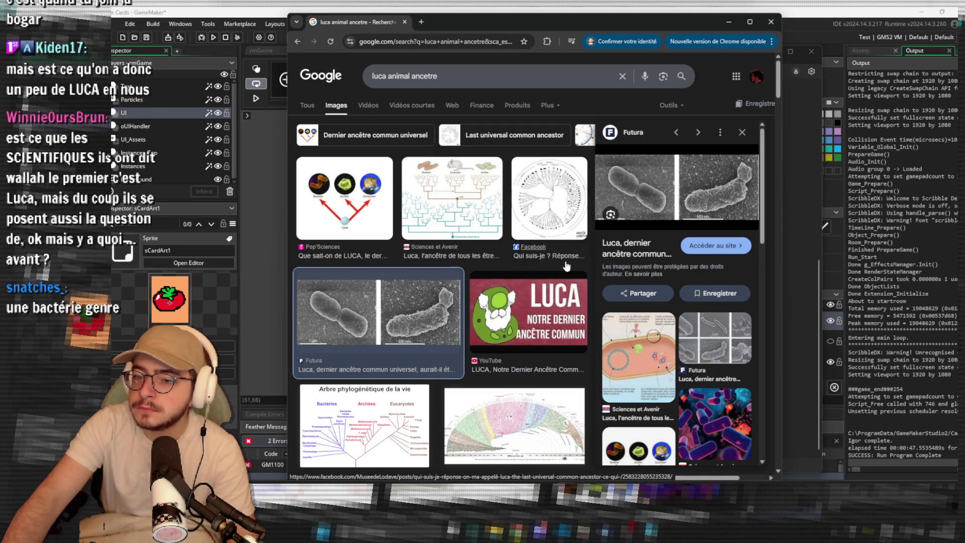
pyautogui.scroll(-5, 435, 326)
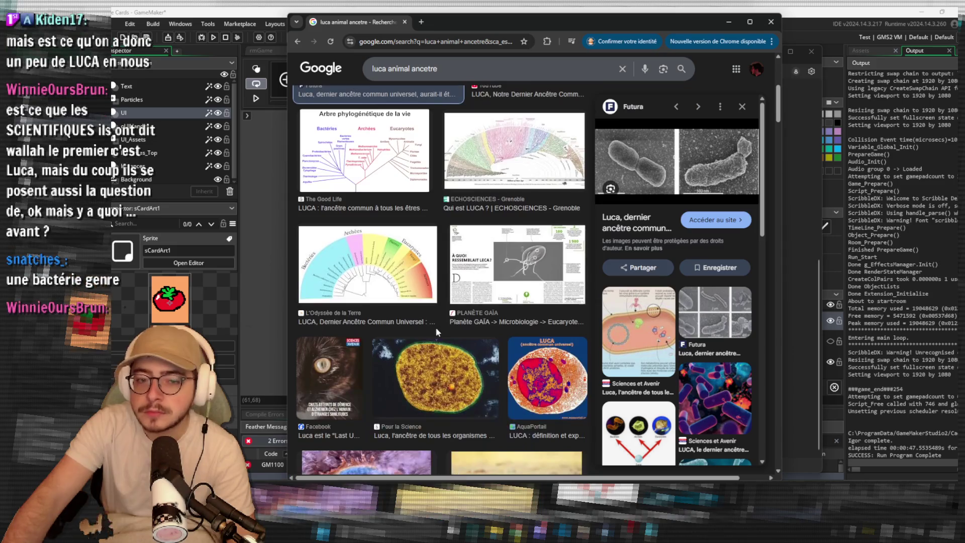
pyautogui.scroll(-8, 436, 330)
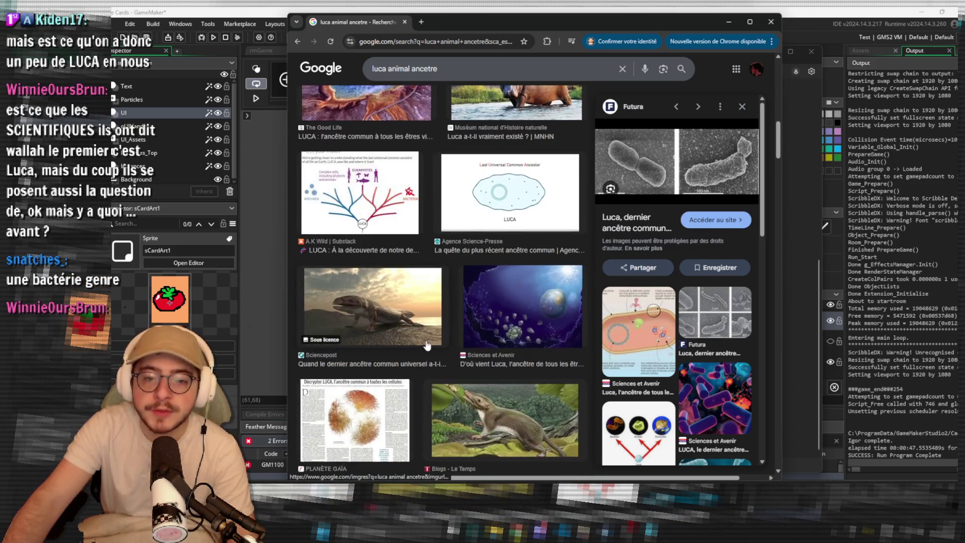
pyautogui.scroll(-2, 427, 345)
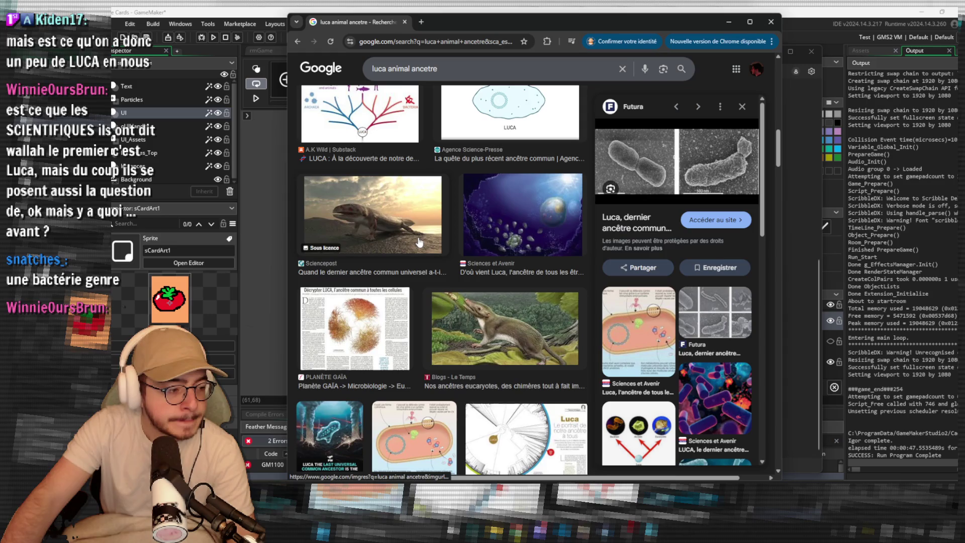
pyautogui.scroll(-4, 420, 301)
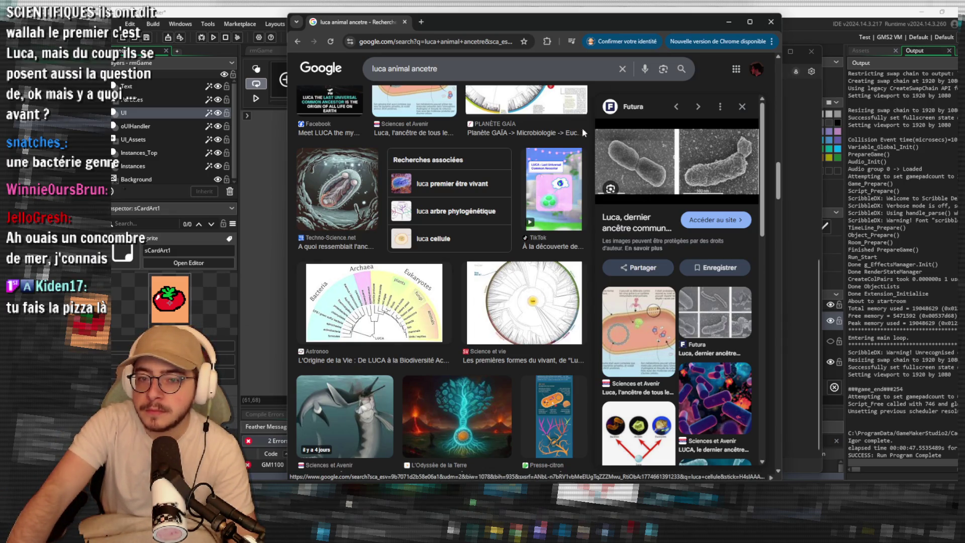
pyautogui.hotkey('alt', 'Tab')
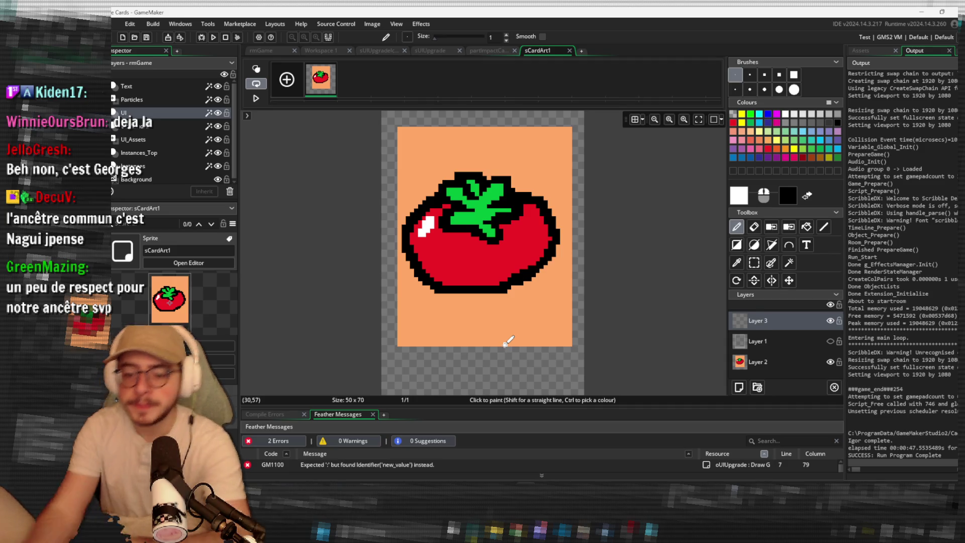
# Bring the living-cards notes to the front and save them with Ctrl+S.
pyautogui.hotkey('alt', 'Tab')
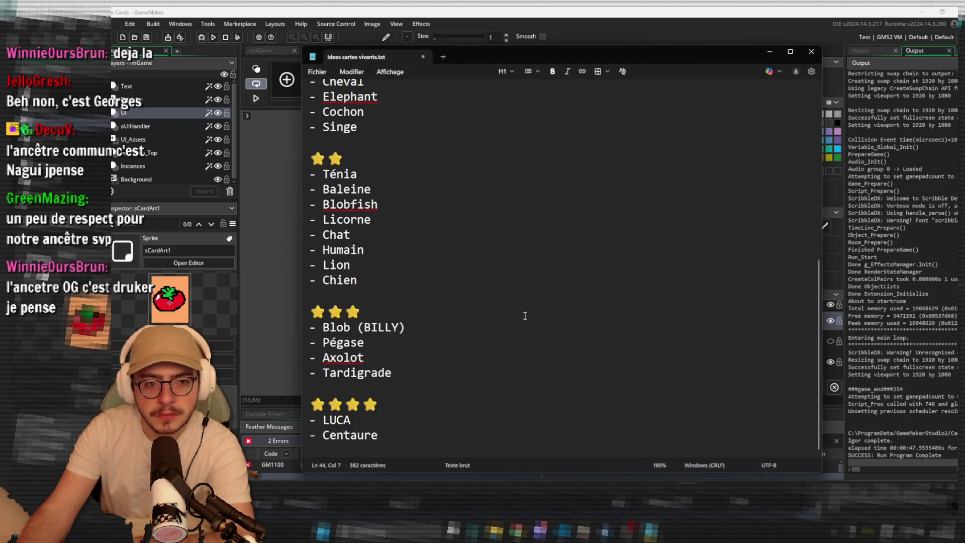
pyautogui.scroll(7, 525, 315)
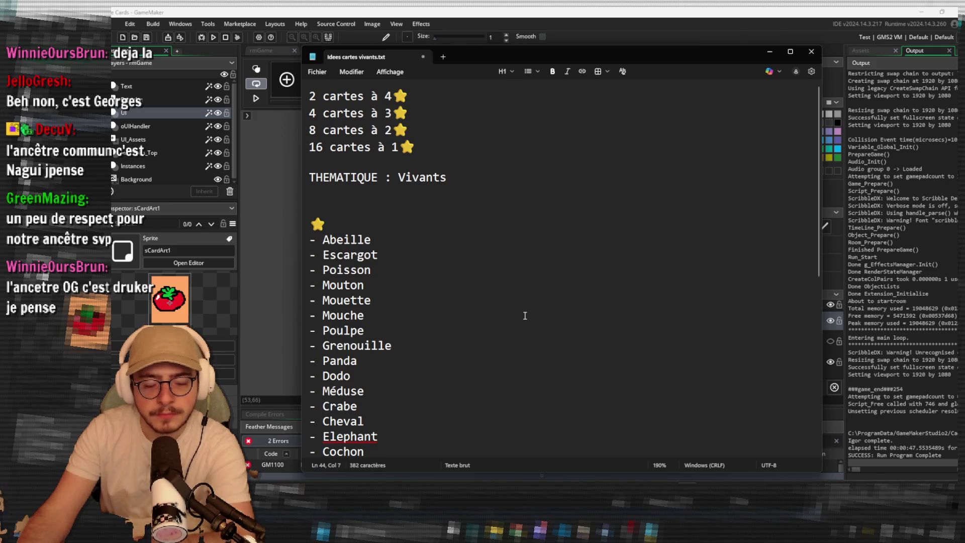
pyautogui.click(525, 315)
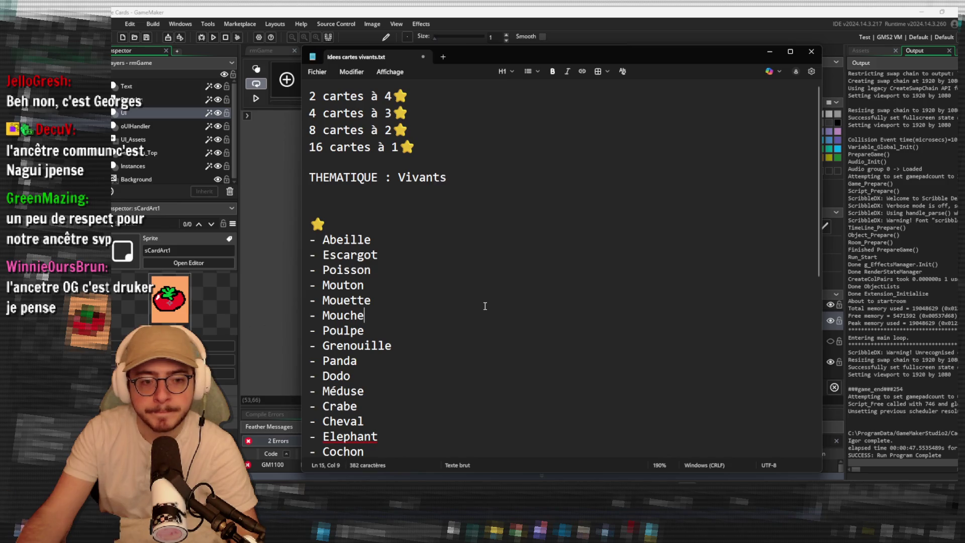
pyautogui.hotkey('ctrl', 's')
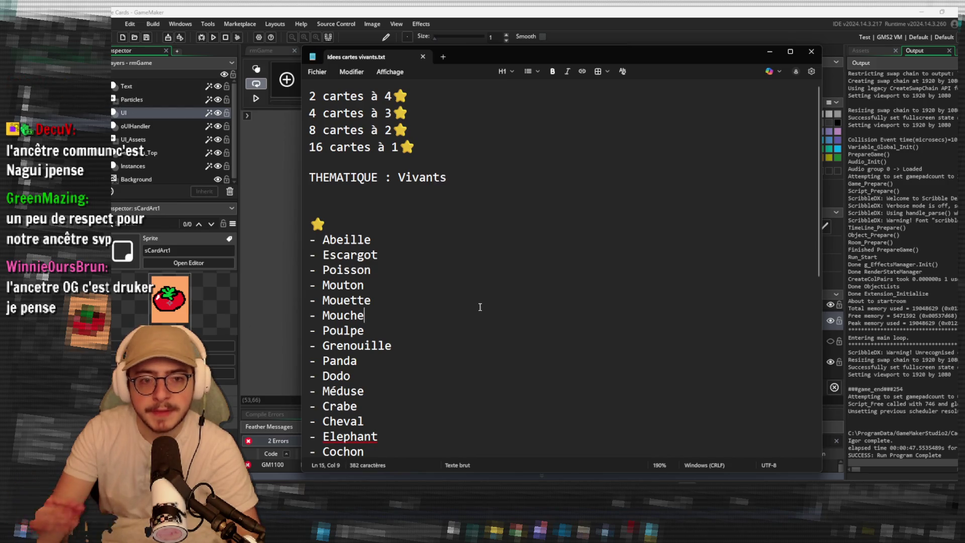
# Review the tier lists through the two-star entries, then show the Fichier > Récent files.
pyautogui.scroll(-2, 480, 307)
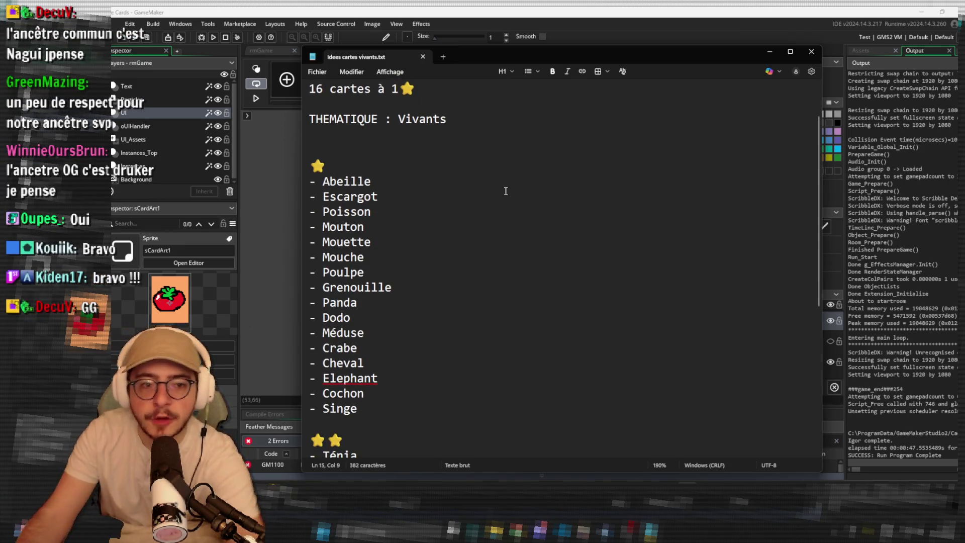
pyautogui.scroll(-1, 474, 183)
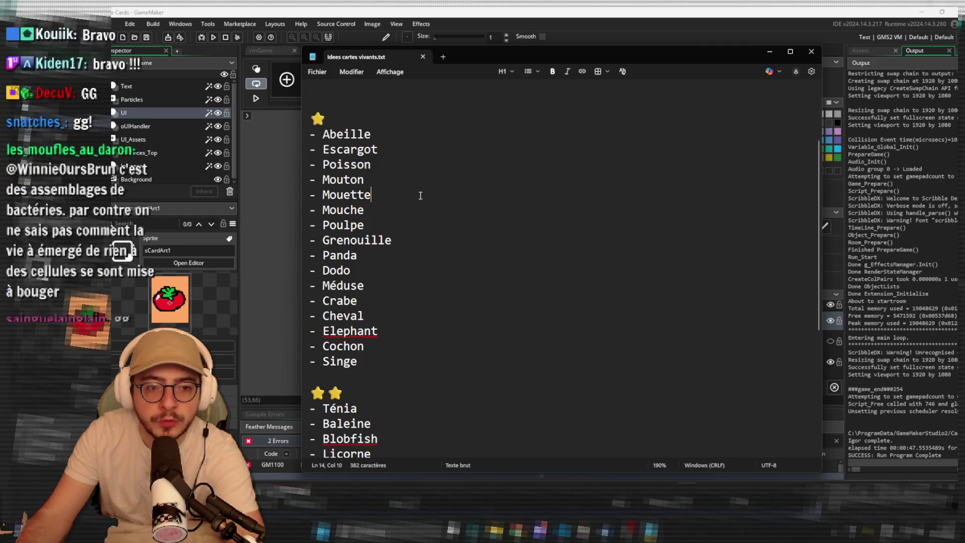
pyautogui.click(417, 226)
pyautogui.click(428, 268)
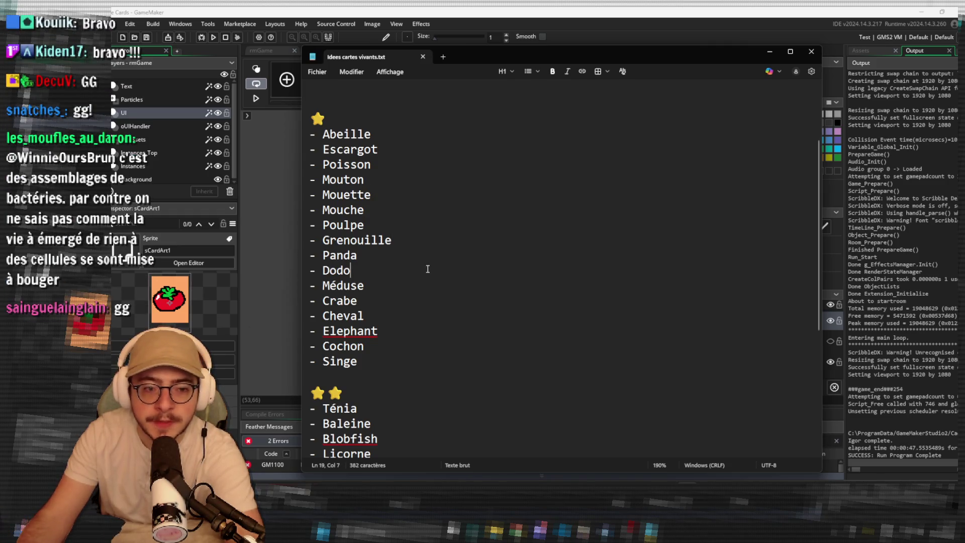
pyautogui.scroll(-2, 428, 268)
pyautogui.scroll(-1, 428, 269)
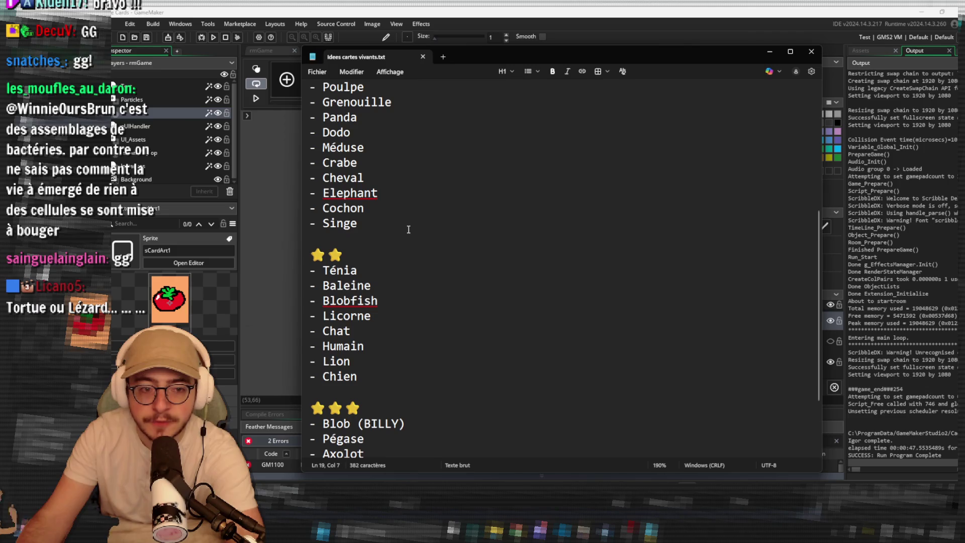
pyautogui.click(411, 224)
pyautogui.scroll(-2, 412, 223)
pyautogui.click(413, 197)
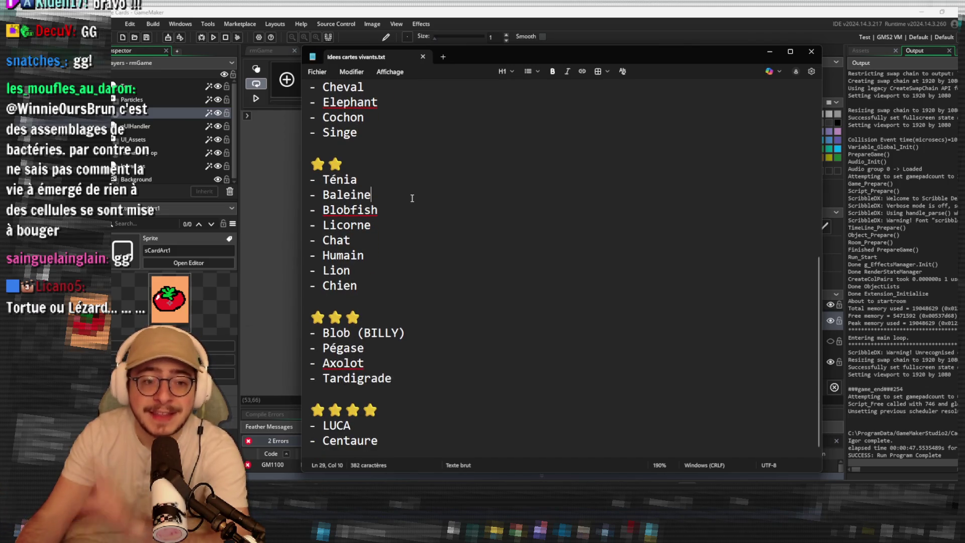
pyautogui.click(401, 243)
pyautogui.scroll(-1, 390, 275)
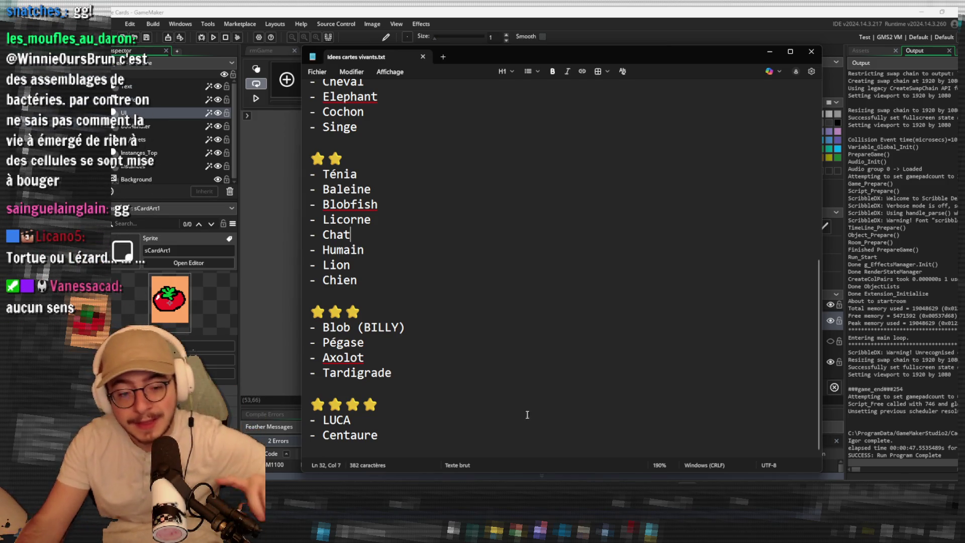
pyautogui.click(322, 73)
pyautogui.moveTo(379, 146)
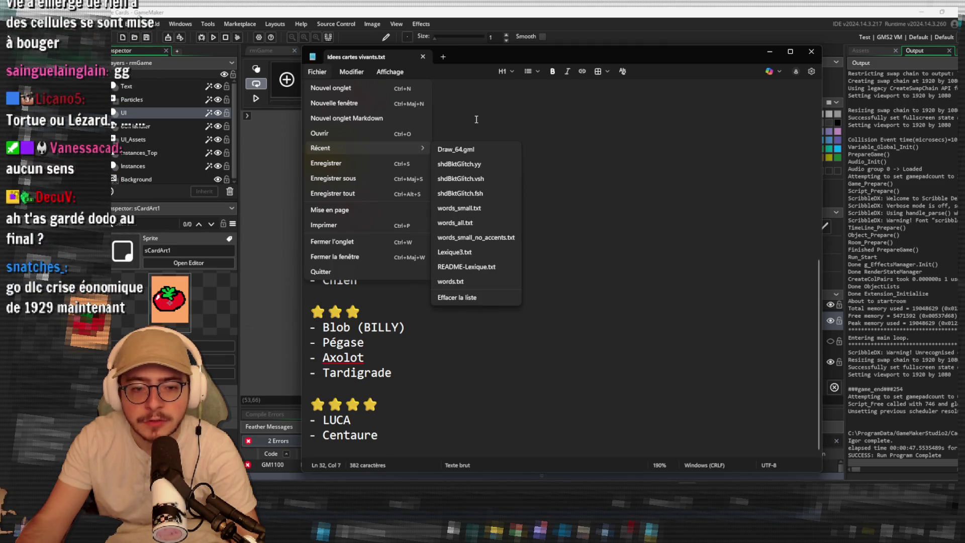
# Close the file menu and place the caret after the THEMATIQUE line of the Objets aléatoires file.
pyautogui.click(484, 124)
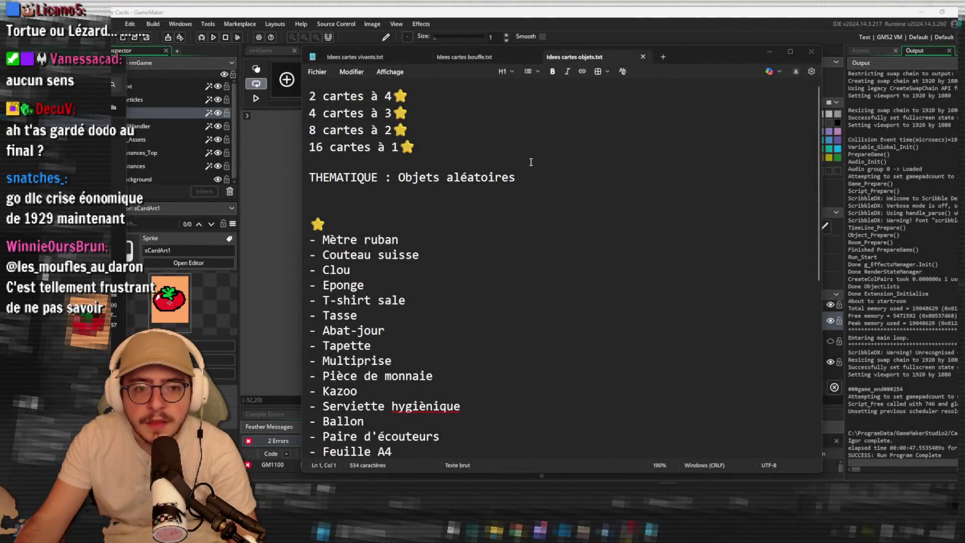
pyautogui.click(537, 172)
pyautogui.scroll(-3, 539, 174)
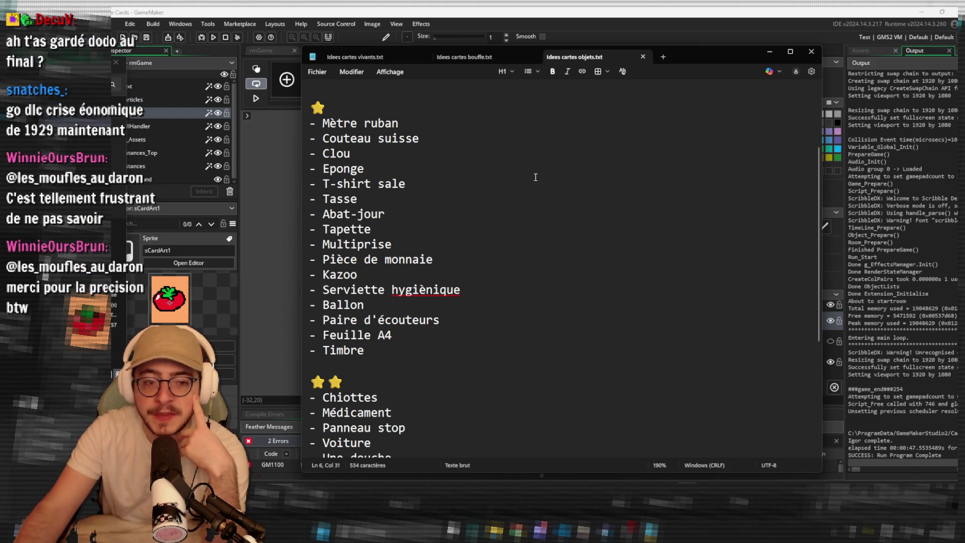
# Scroll the objects list to the four-star tier, select 'ampermetrique', then switch to Idees cartes bouffe.txt.
pyautogui.scroll(-4, 536, 181)
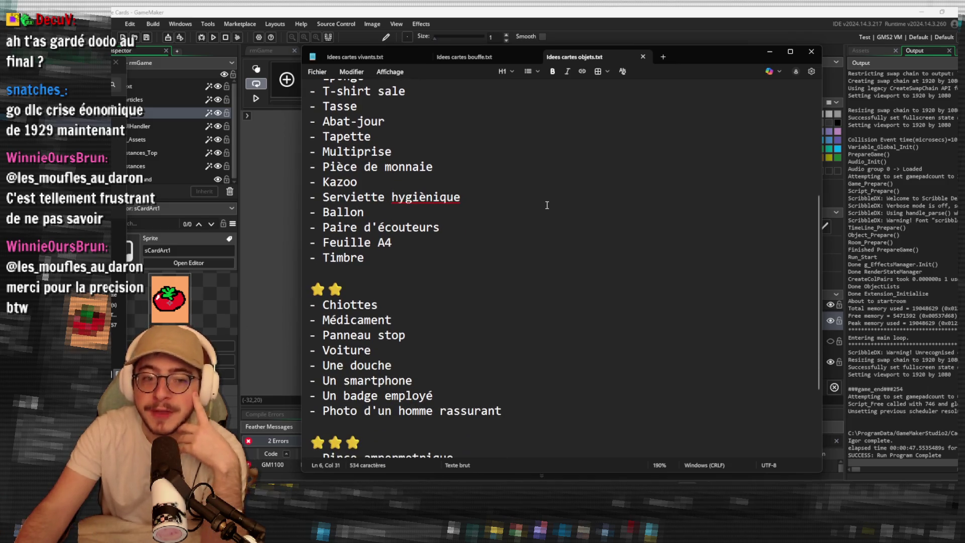
pyautogui.scroll(-1, 553, 216)
pyautogui.scroll(-1, 554, 216)
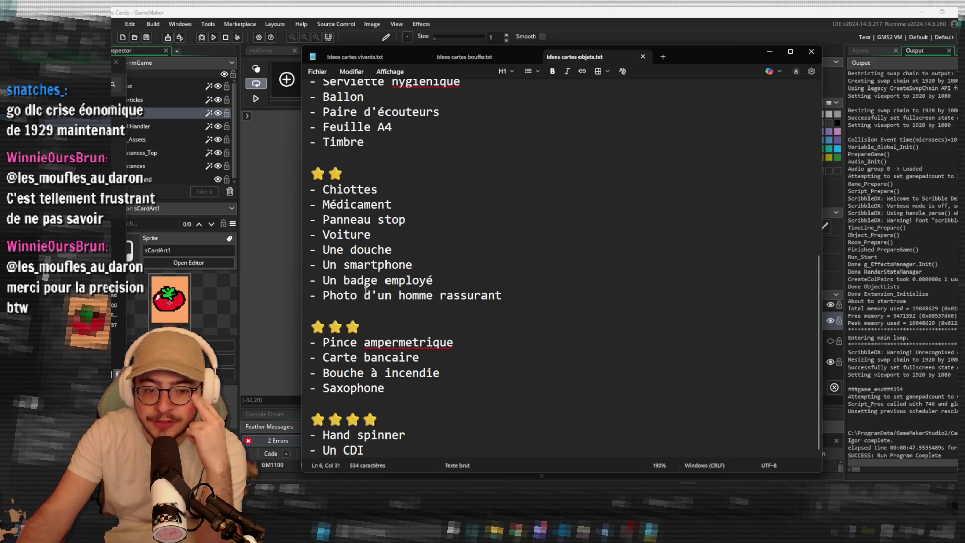
pyautogui.doubleClick(409, 343)
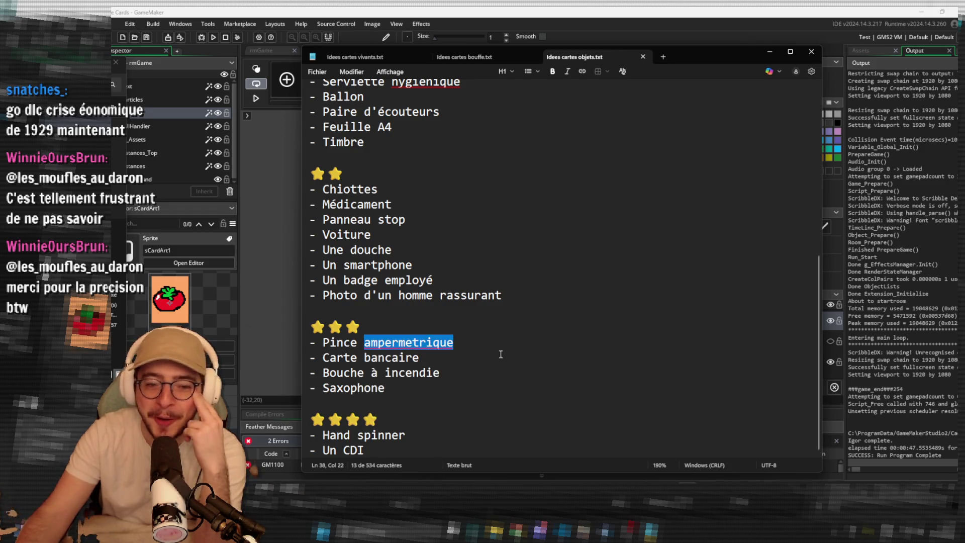
pyautogui.click(501, 354)
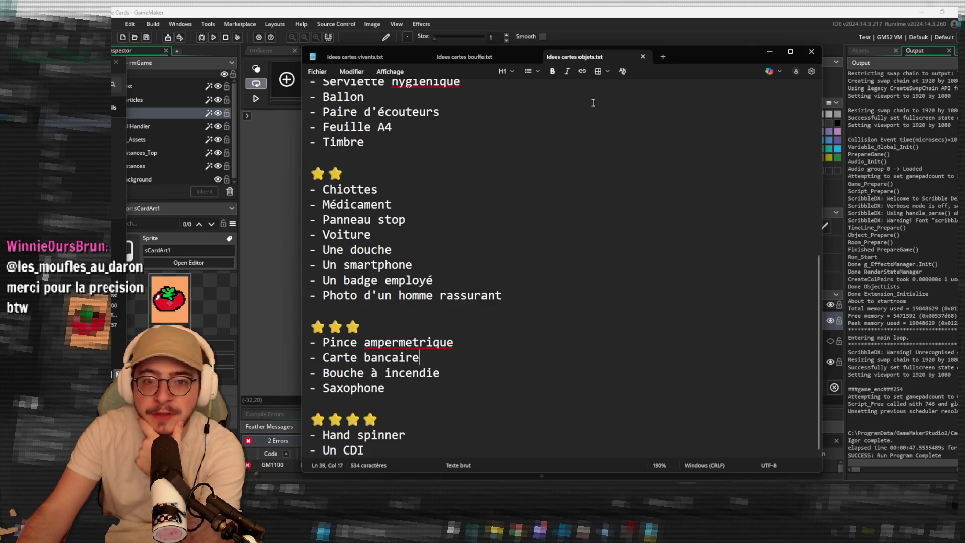
pyautogui.click(469, 58)
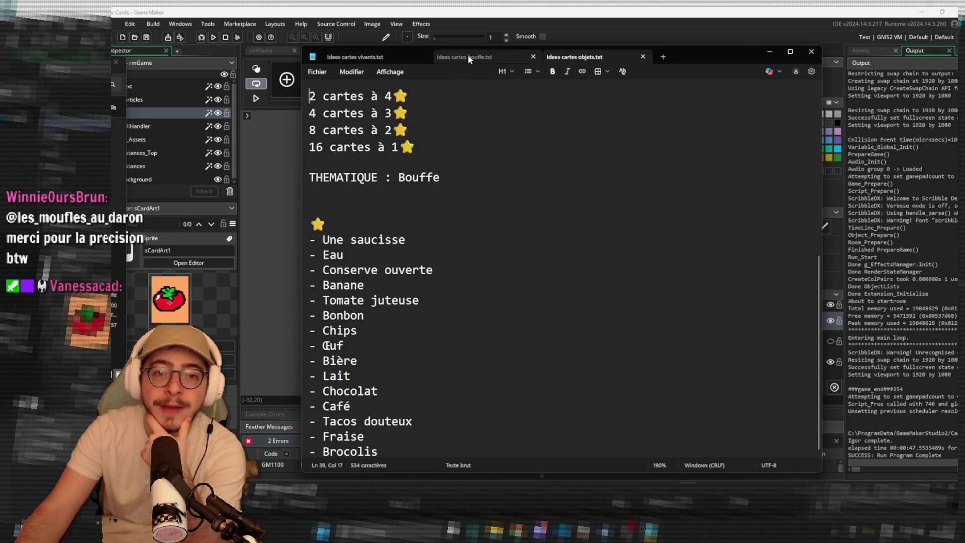
pyautogui.scroll(-5, 523, 229)
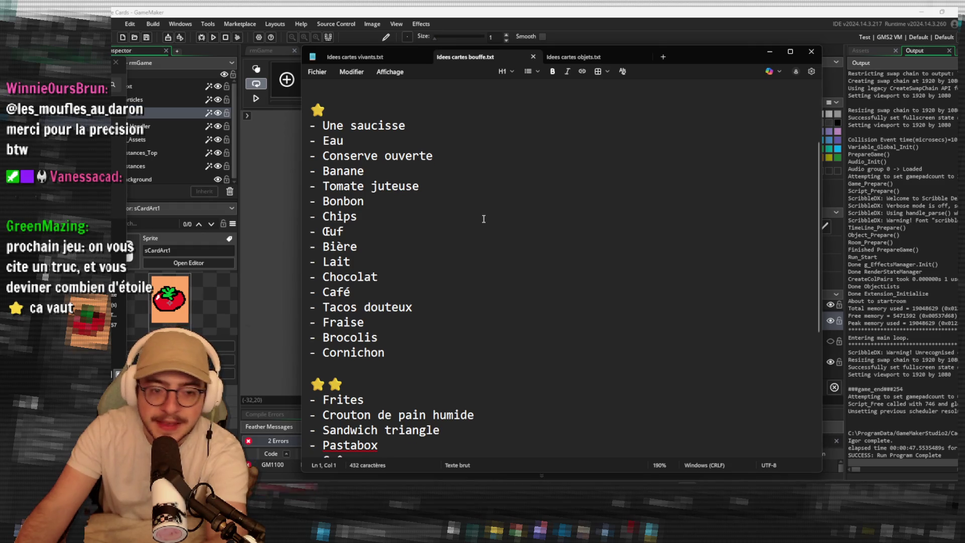
pyautogui.scroll(-2, 483, 219)
pyautogui.scroll(-4, 484, 219)
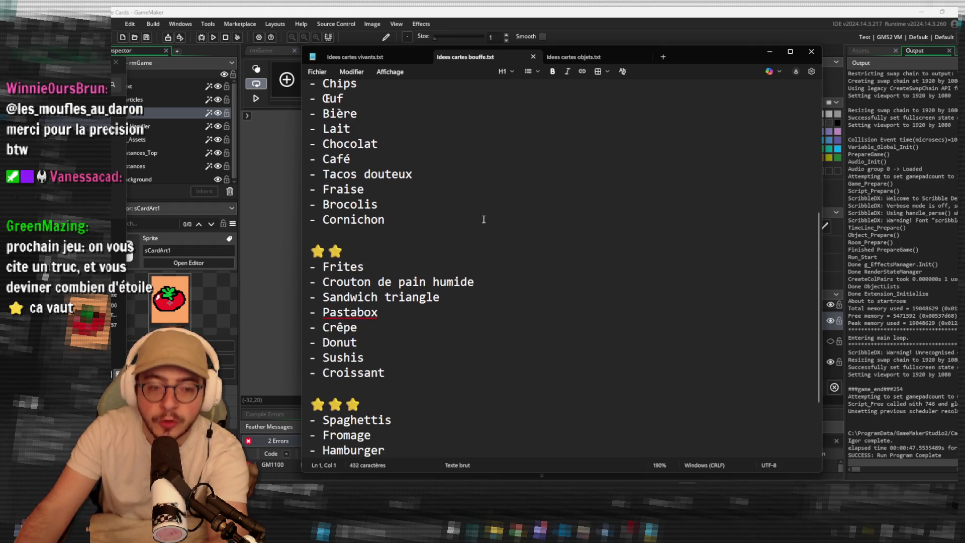
pyautogui.scroll(-2, 465, 211)
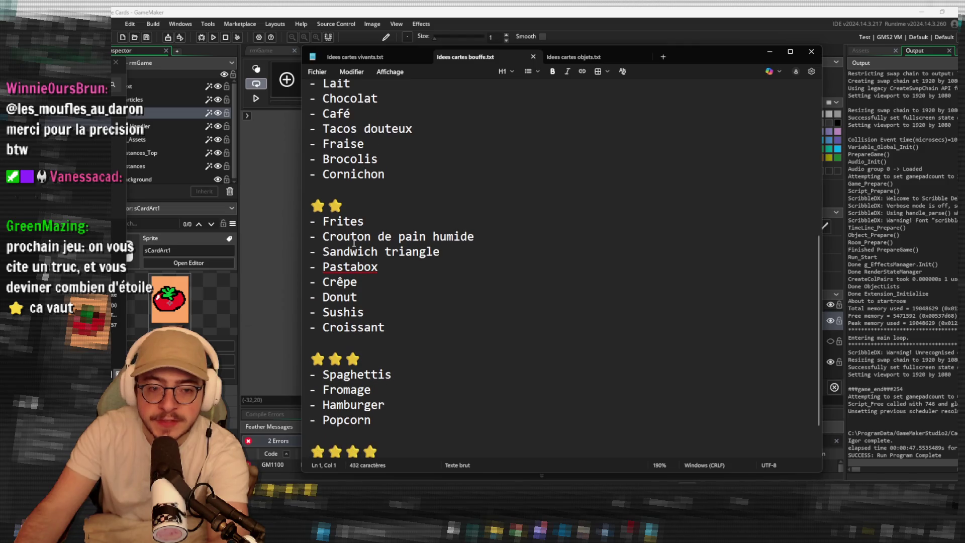
pyautogui.scroll(-2, 458, 215)
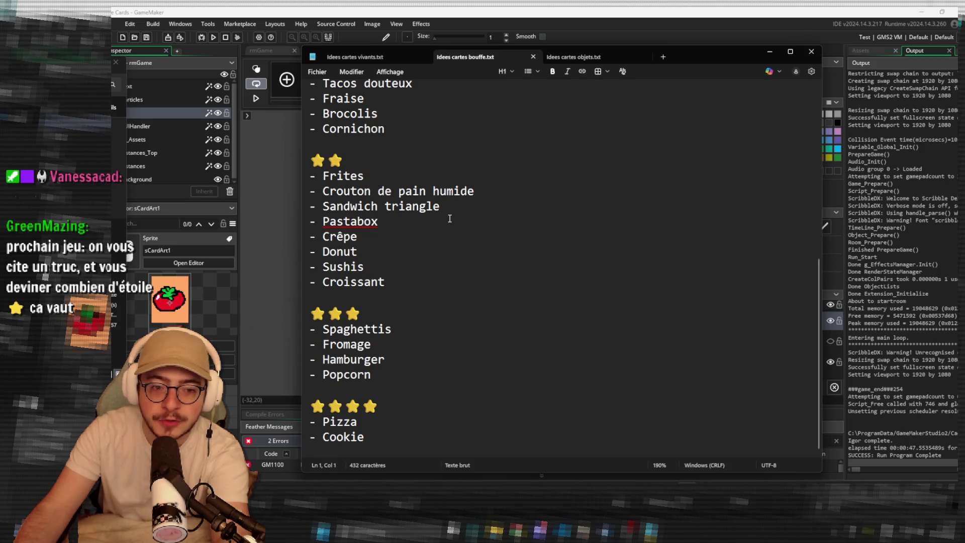
pyautogui.click(424, 345)
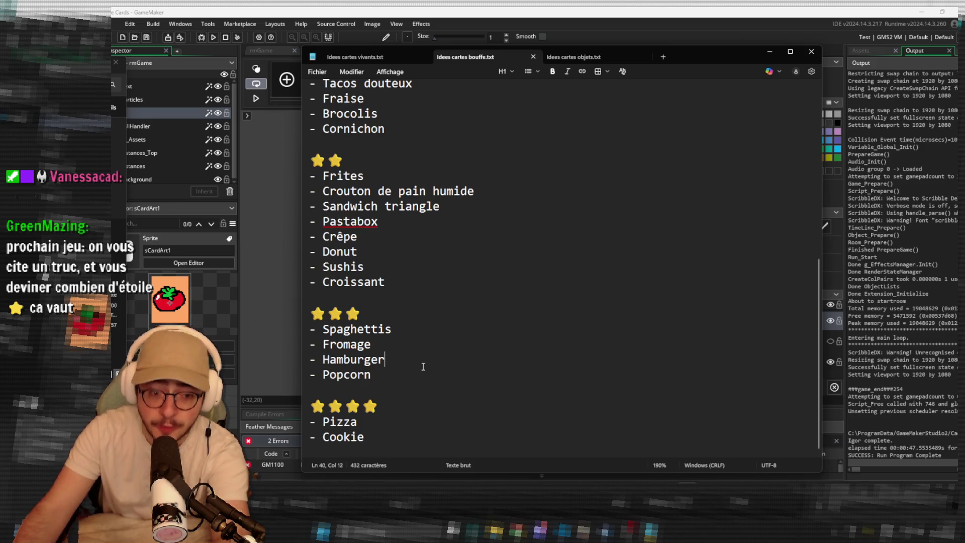
pyautogui.click(423, 390)
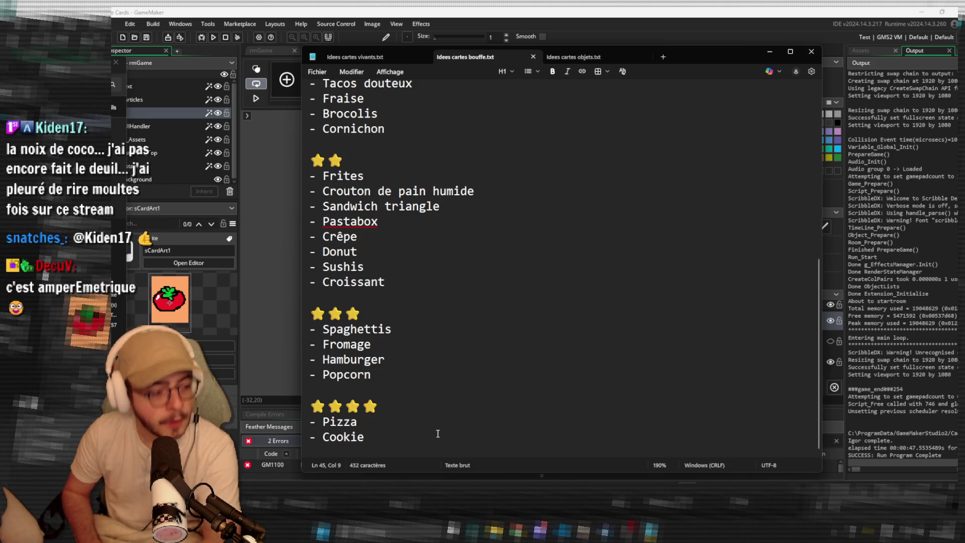
pyautogui.scroll(4, 371, 309)
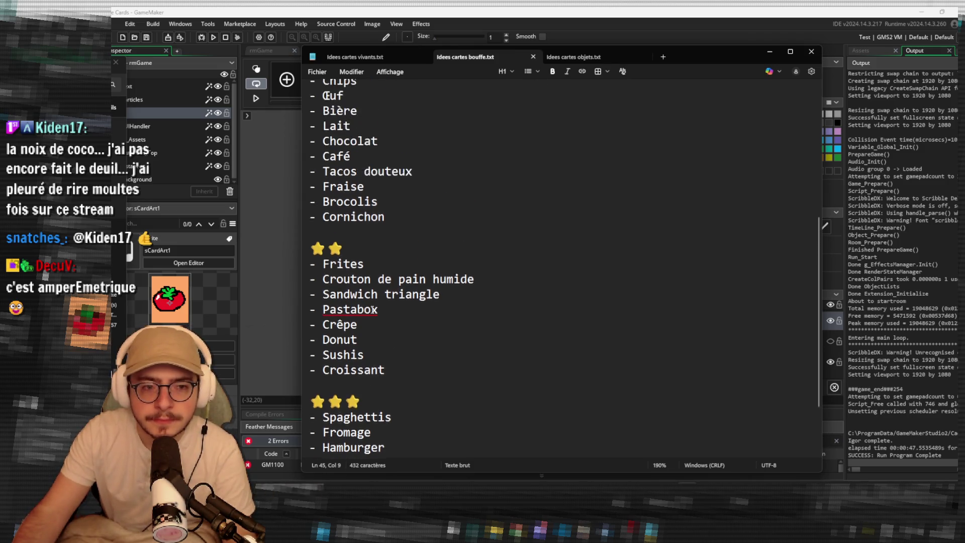
pyautogui.scroll(-4, 372, 304)
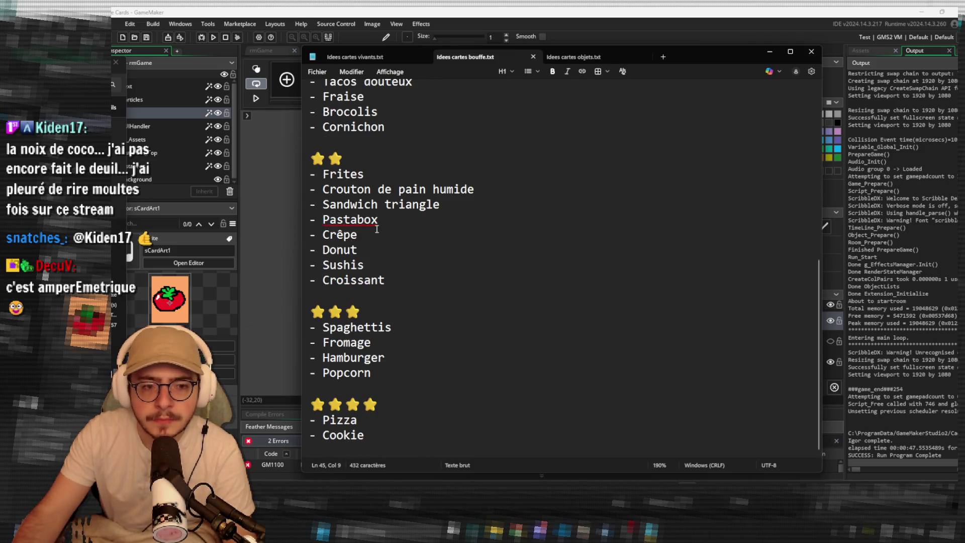
pyautogui.scroll(2, 357, 370)
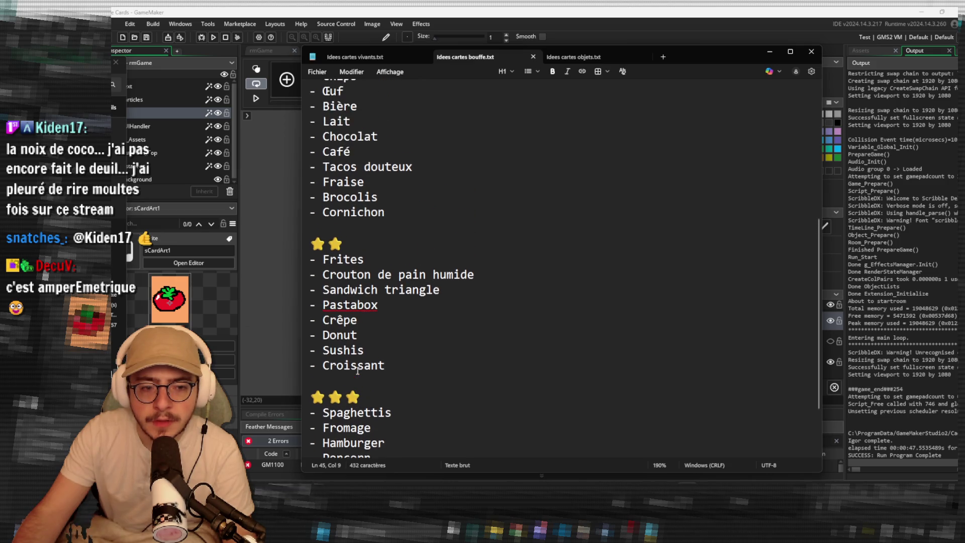
pyautogui.click(379, 297)
pyautogui.doubleClick(379, 308)
pyautogui.click(396, 309)
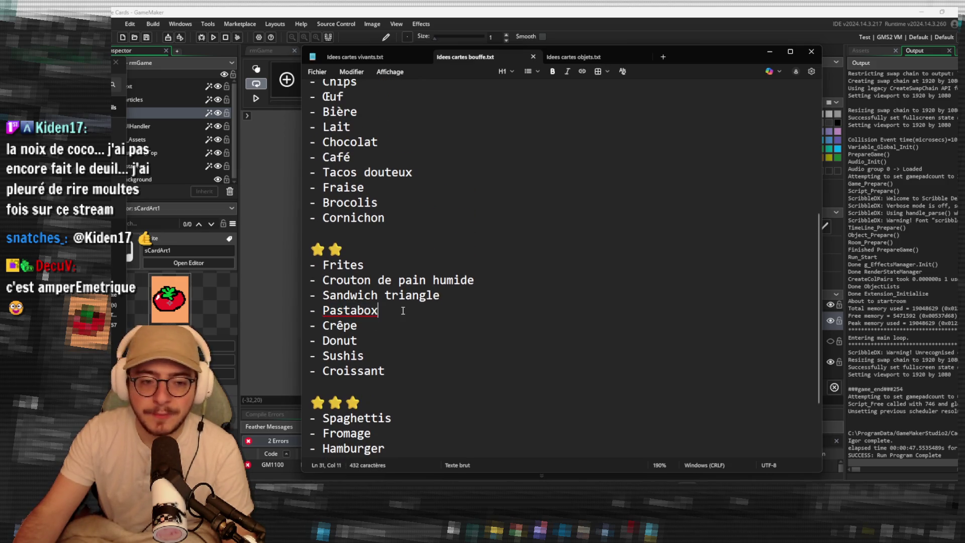
pyautogui.scroll(3, 399, 311)
pyautogui.scroll(4, 400, 313)
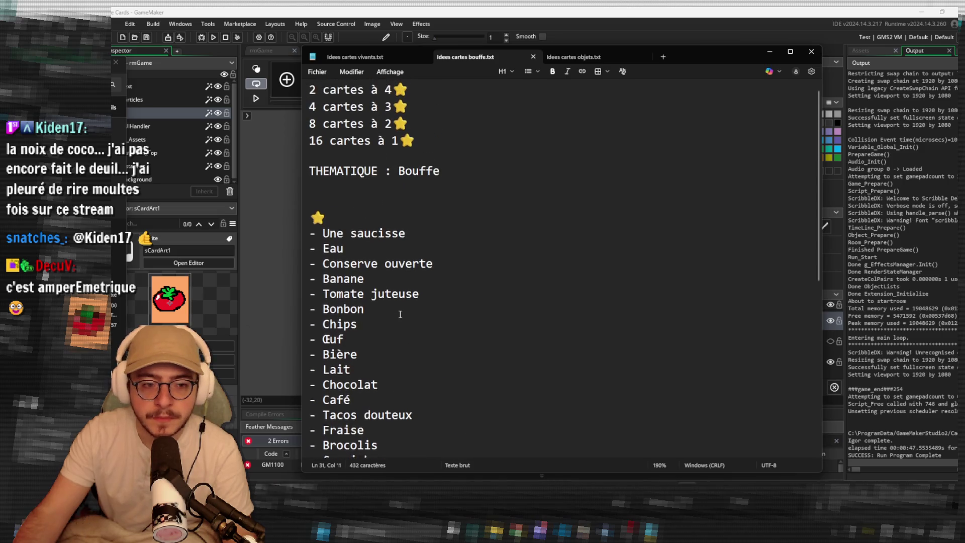
pyautogui.scroll(-6, 399, 312)
pyautogui.scroll(-5, 387, 259)
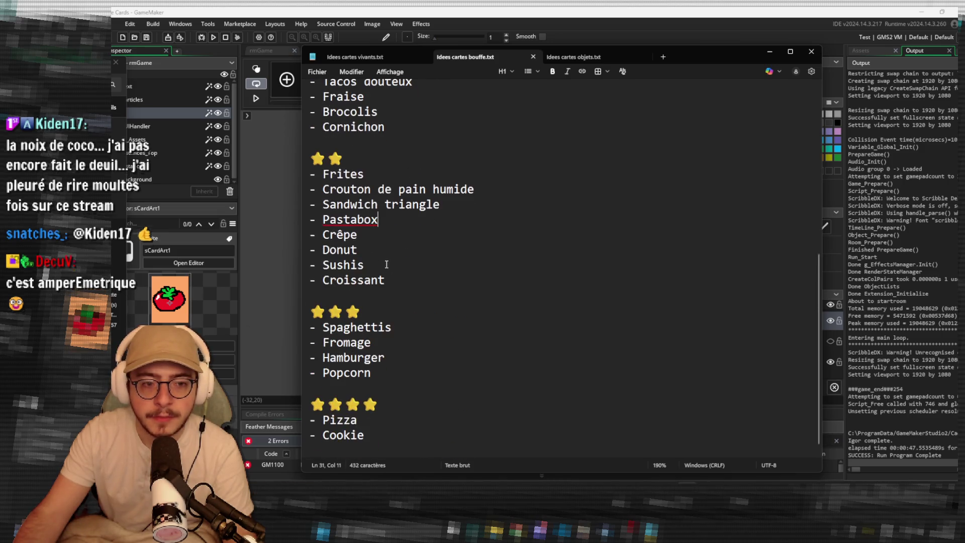
# In the objects file, correct 'ampermetrique' to 'Pince ampèremétrique'.
pyautogui.click(601, 57)
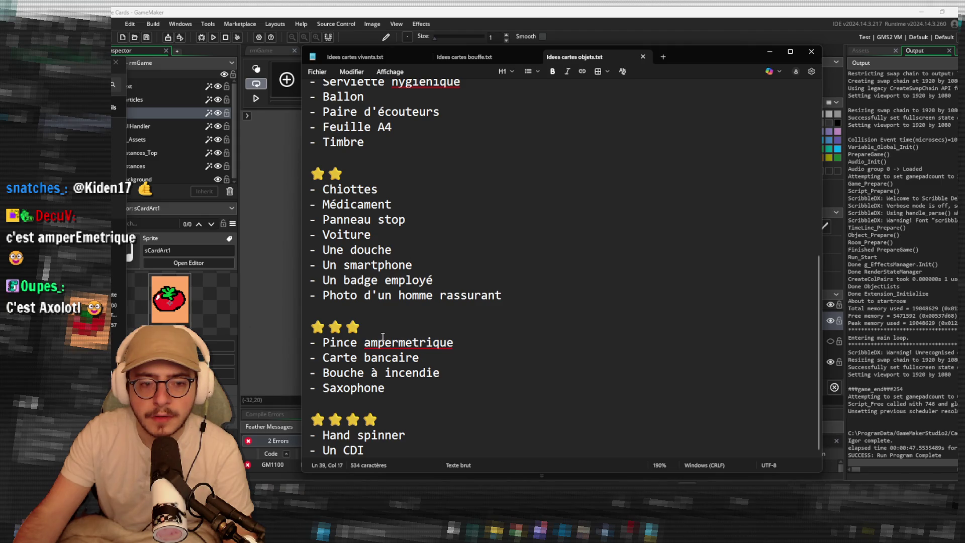
pyautogui.click(398, 343)
pyautogui.write('e')
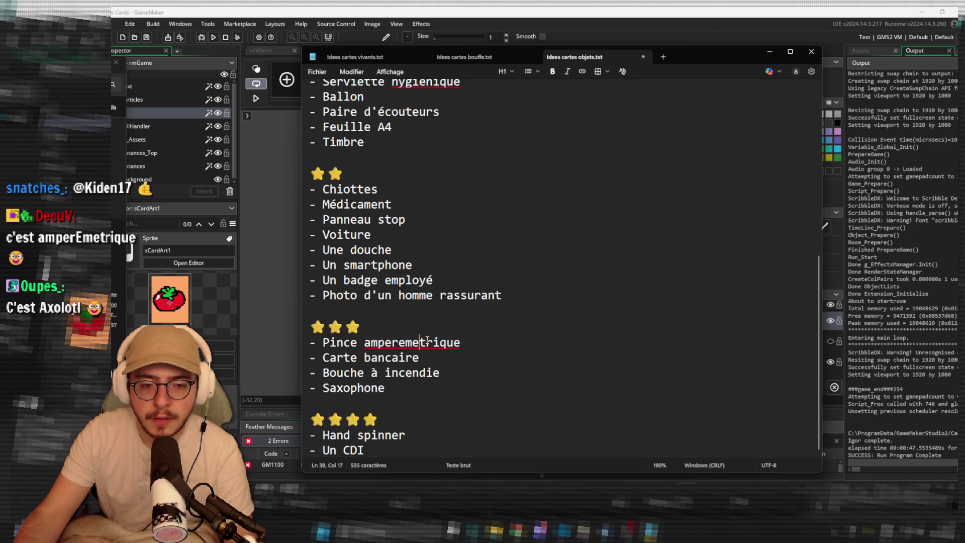
pyautogui.press('Up')
pyautogui.rightClick(426, 343)
pyautogui.click(394, 369)
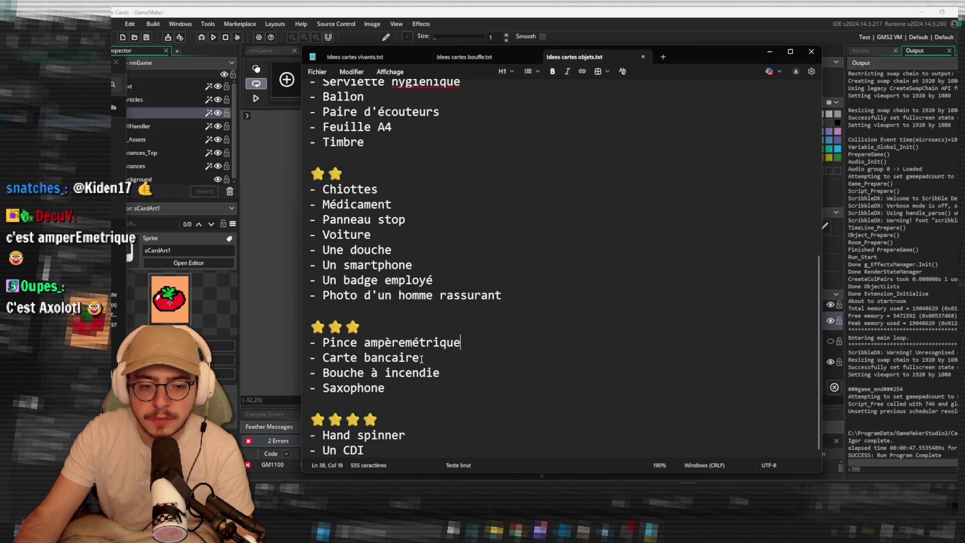
# Save Idees cartes objets.txt and move the caret to after Voiture.
pyautogui.click(488, 364)
pyautogui.hotkey('ctrl', 's')
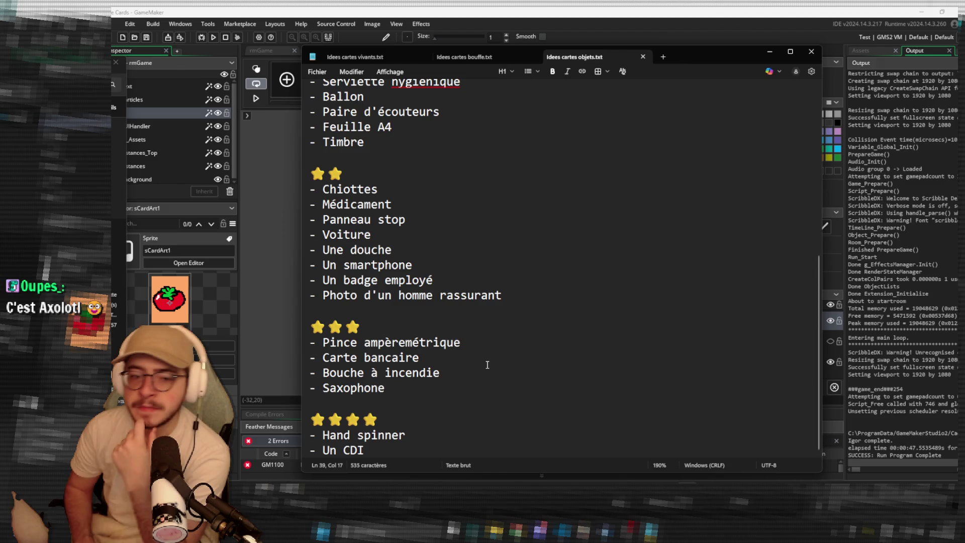
pyautogui.click(518, 308)
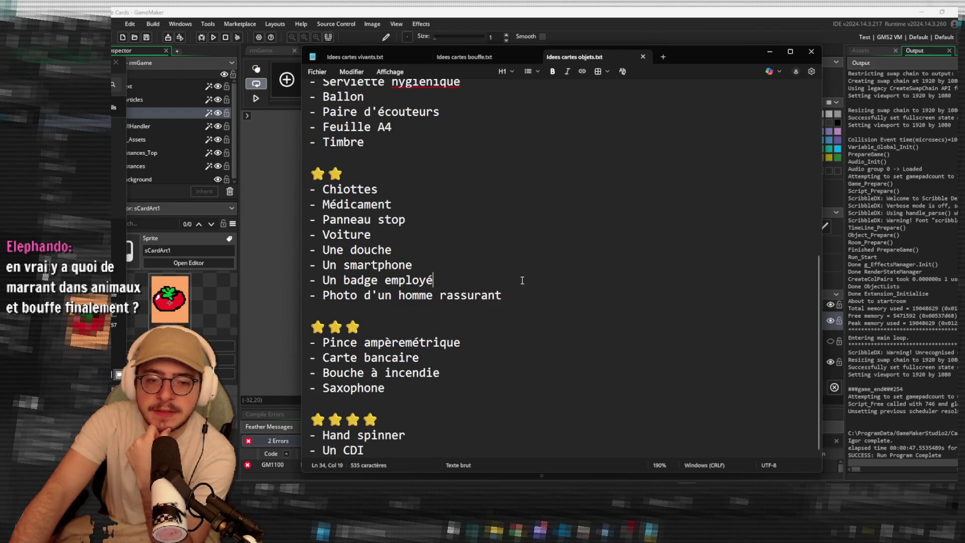
pyautogui.click(524, 233)
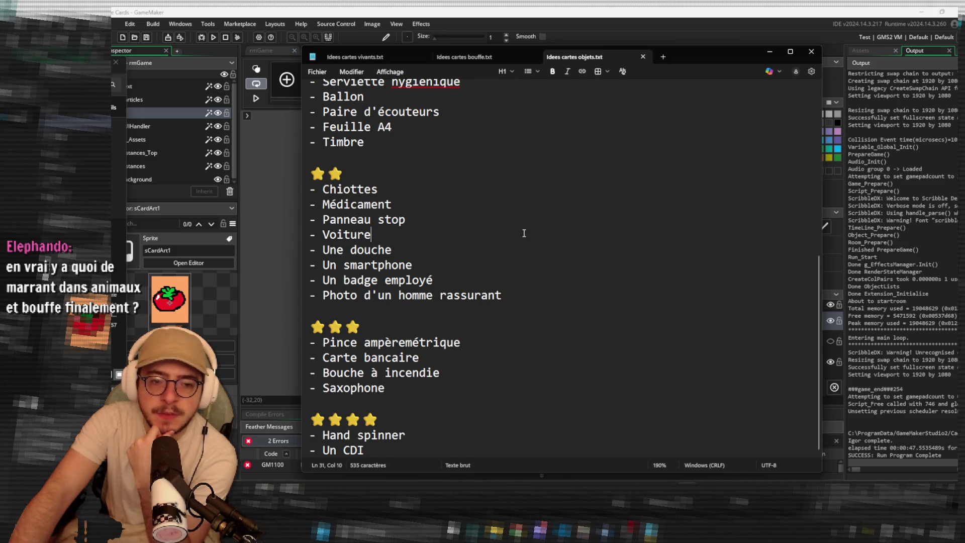
# Browse the food, living-beings and objects card-idea files.
pyautogui.click(490, 58)
pyautogui.scroll(5, 430, 301)
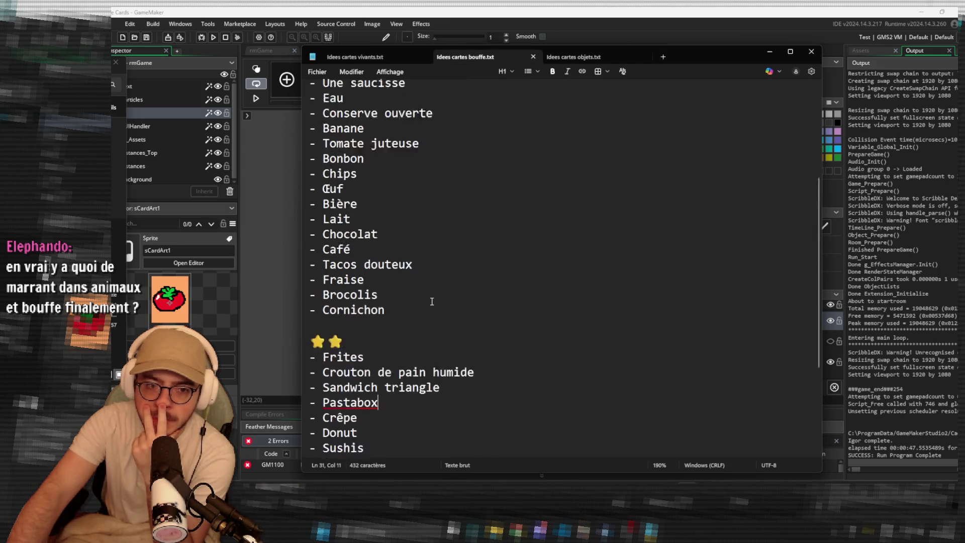
pyautogui.click(430, 61)
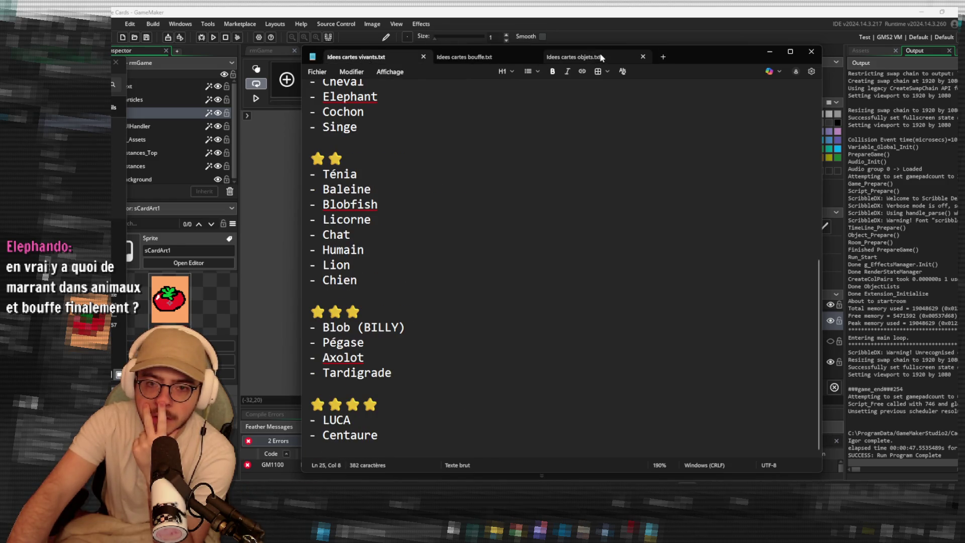
pyautogui.click(572, 57)
pyautogui.scroll(8, 460, 201)
pyautogui.scroll(-3, 460, 201)
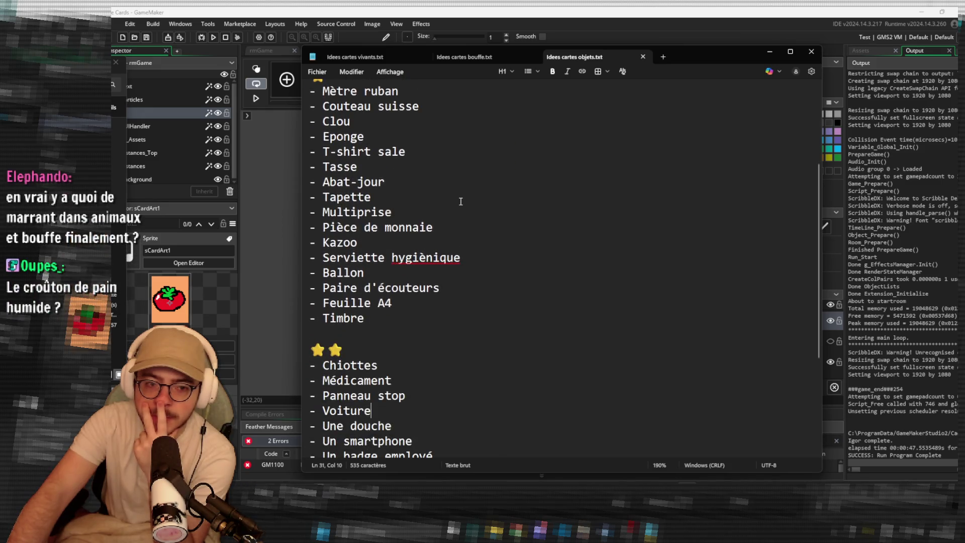
pyautogui.scroll(1, 460, 200)
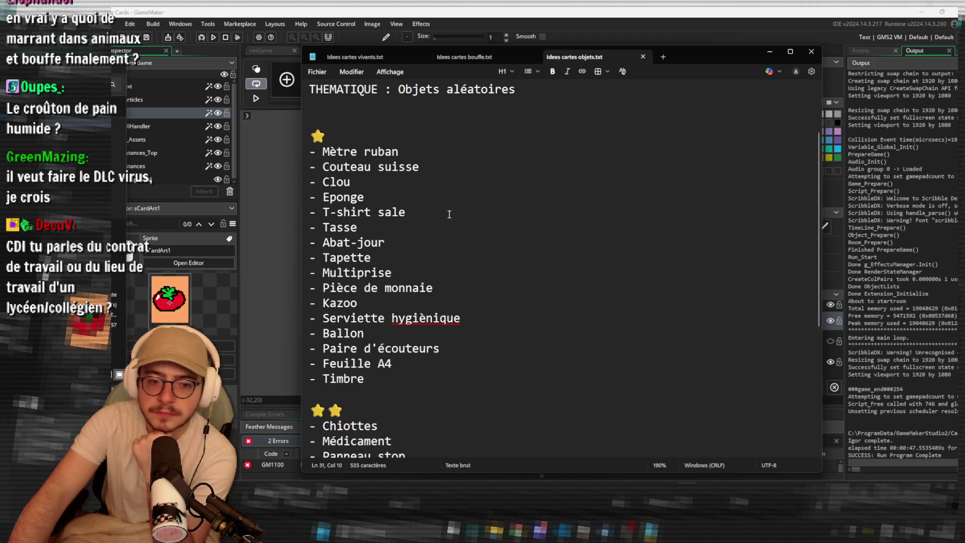
pyautogui.scroll(-1, 448, 216)
# Move the caret through the objects list, to the end of Feuille A4, then after Un CDI.
pyautogui.click(378, 380)
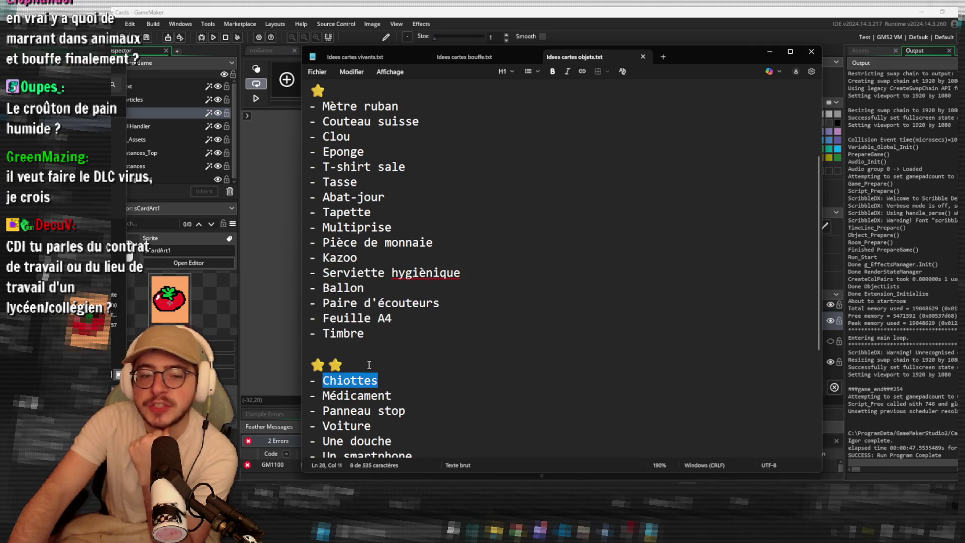
pyautogui.press('Up')
pyautogui.press('Up')
pyautogui.press('Up')
pyautogui.press('End')
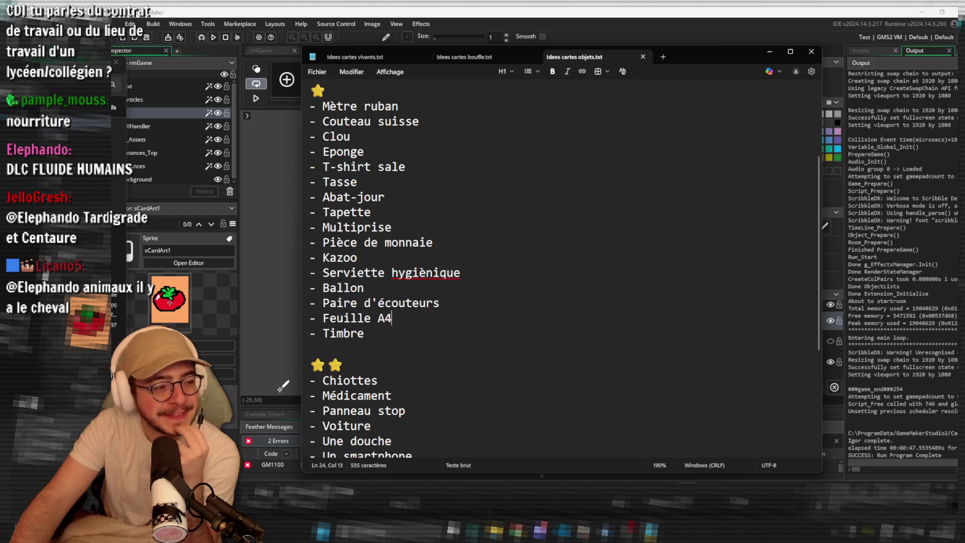
pyautogui.scroll(-5, 438, 321)
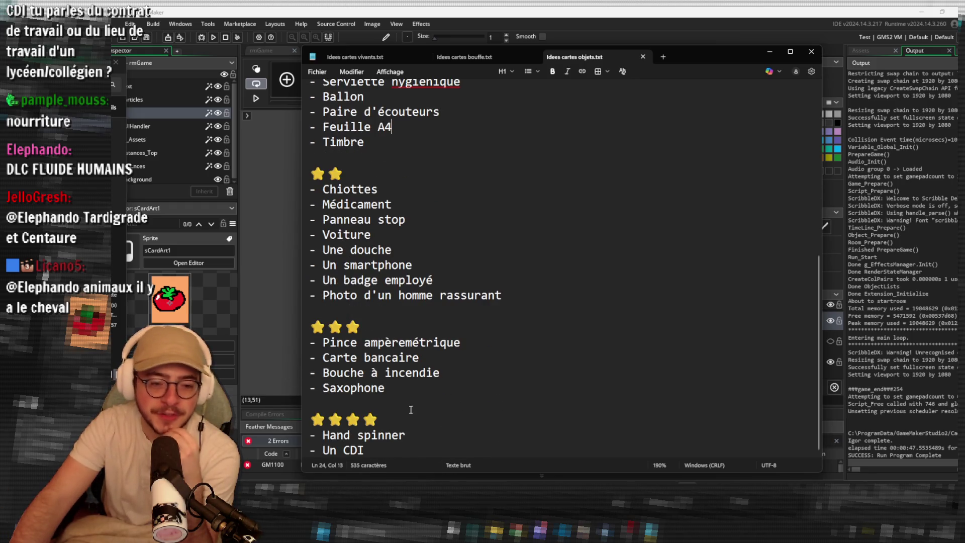
pyautogui.click(379, 450)
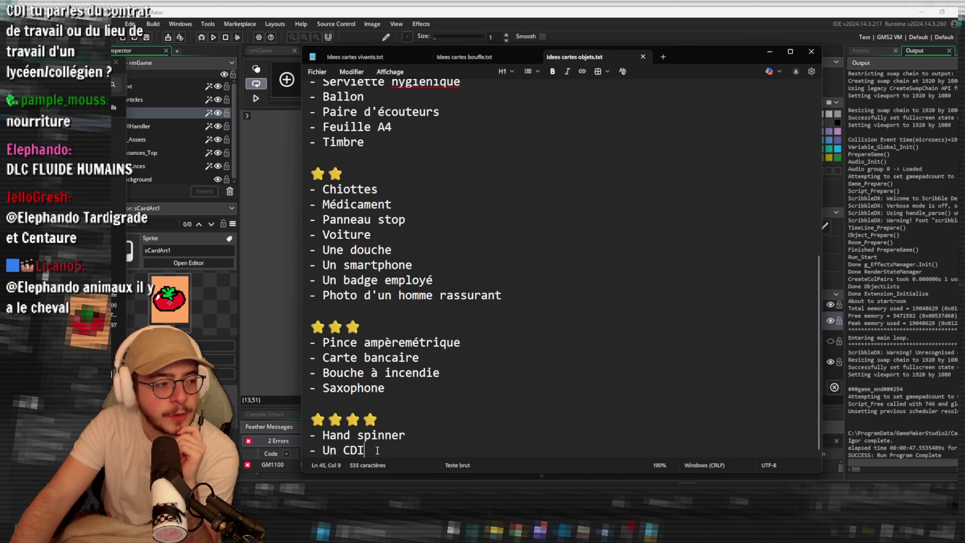
# Correct 'hygiènique' to 'hygiénique' in the objects list.
pyautogui.click(484, 57)
pyautogui.click(578, 57)
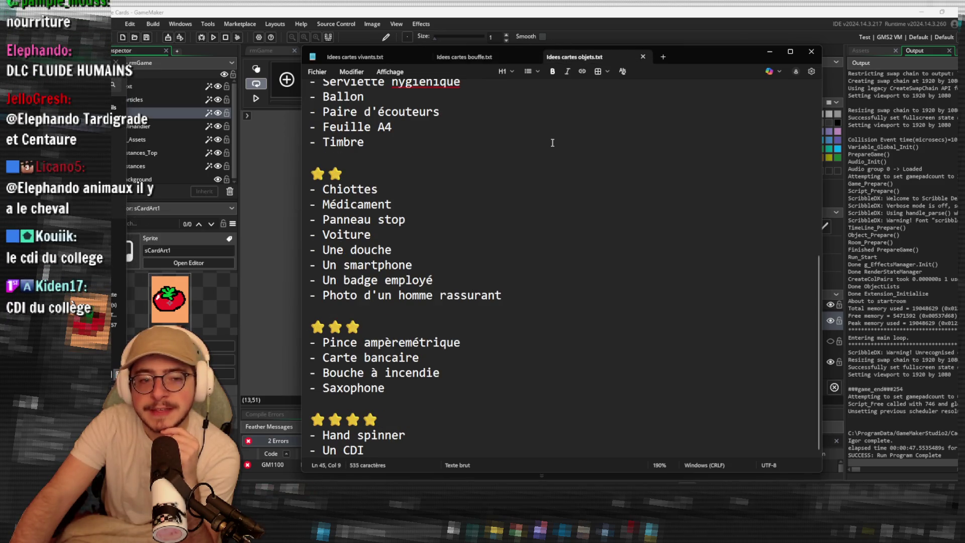
pyautogui.scroll(4, 552, 143)
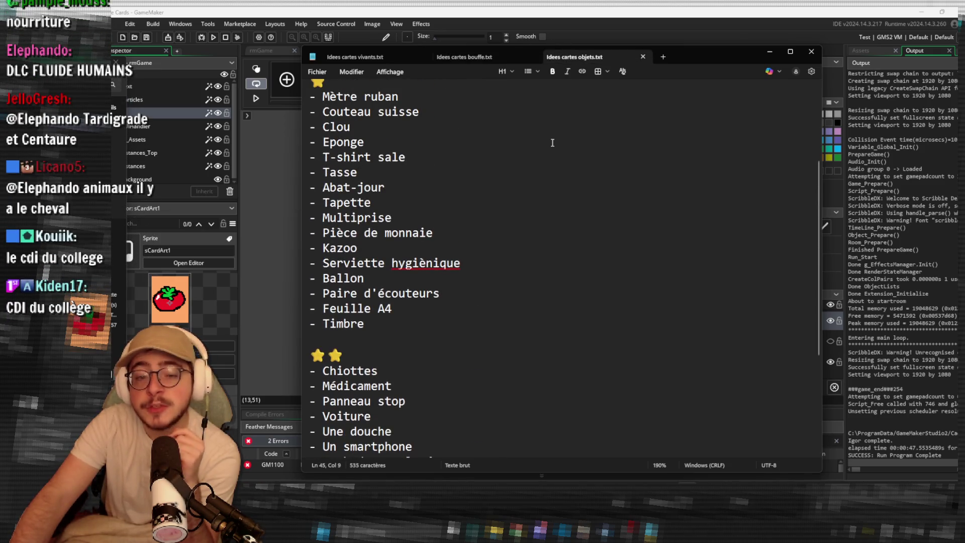
pyautogui.click(432, 262)
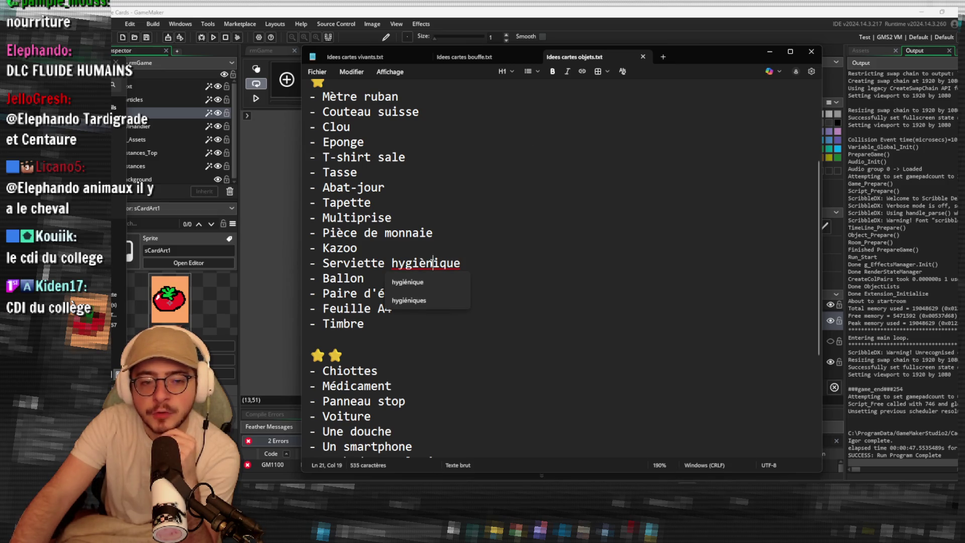
pyautogui.click(432, 281)
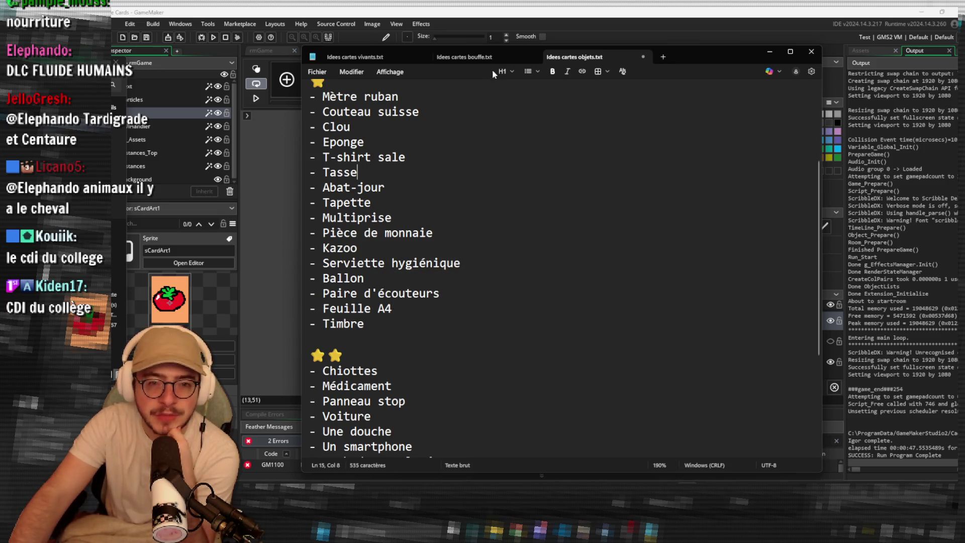
# Return to the food file, place the caret after Conserve ouverte, and select Chocolat.
pyautogui.click(481, 57)
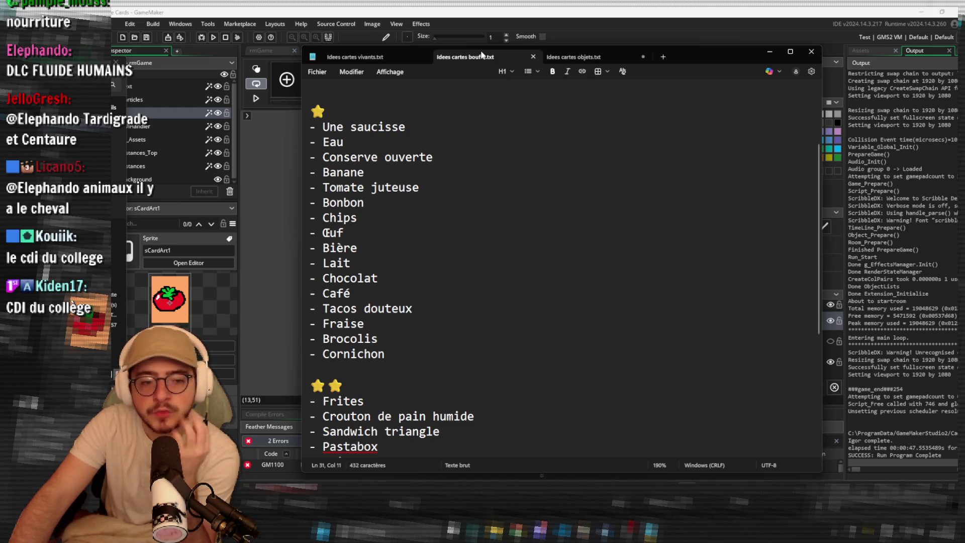
pyautogui.click(381, 59)
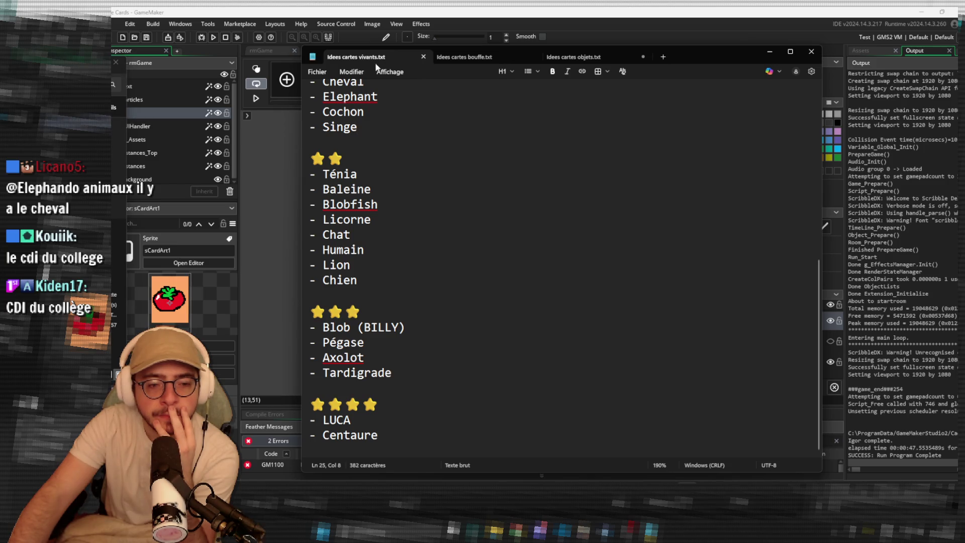
pyautogui.click(477, 59)
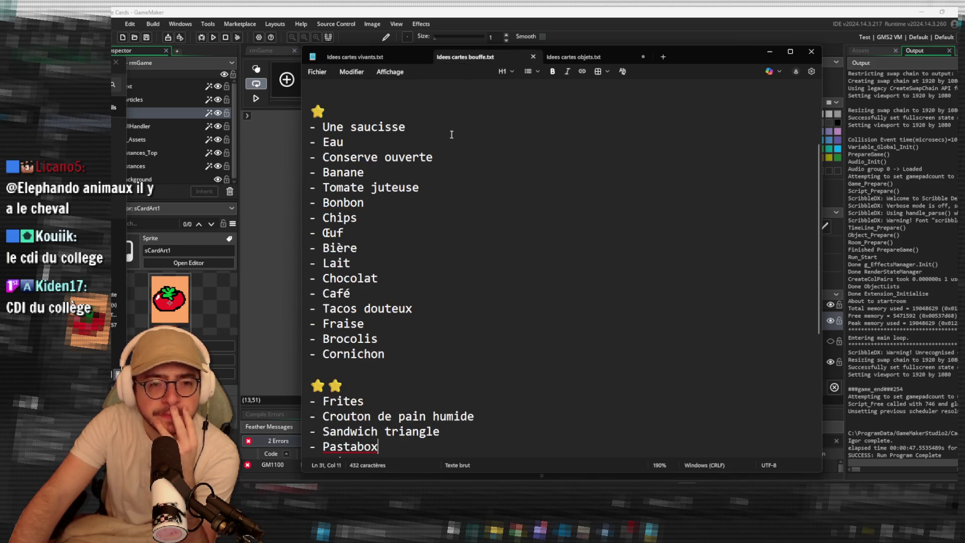
pyautogui.click(444, 158)
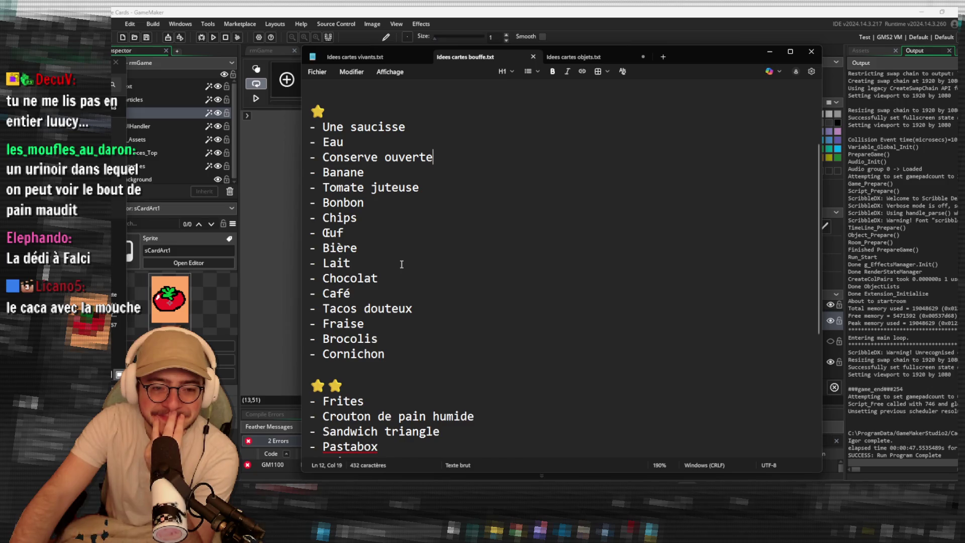
pyautogui.doubleClick(371, 277)
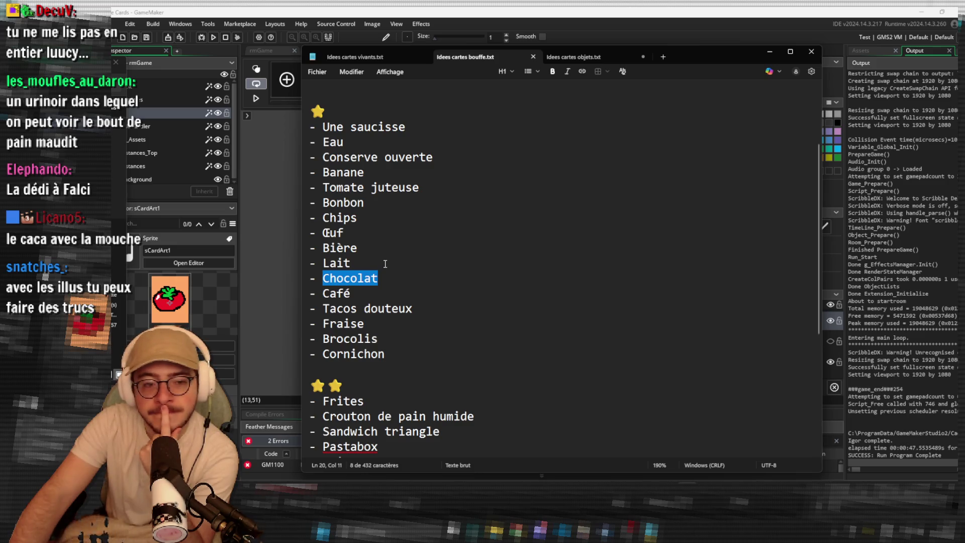
# Change Chocolat to 'Chocolat (caca)' and switch to the objects card-ideas file.
pyautogui.moveTo(387, 275); pyautogui.dragTo(387, 286)
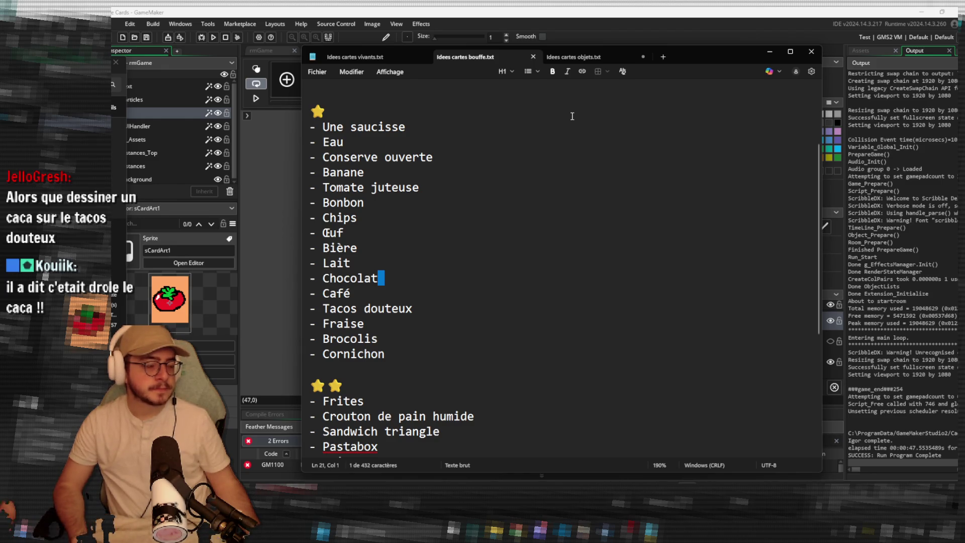
pyautogui.click(424, 279)
pyautogui.write('(caca)')
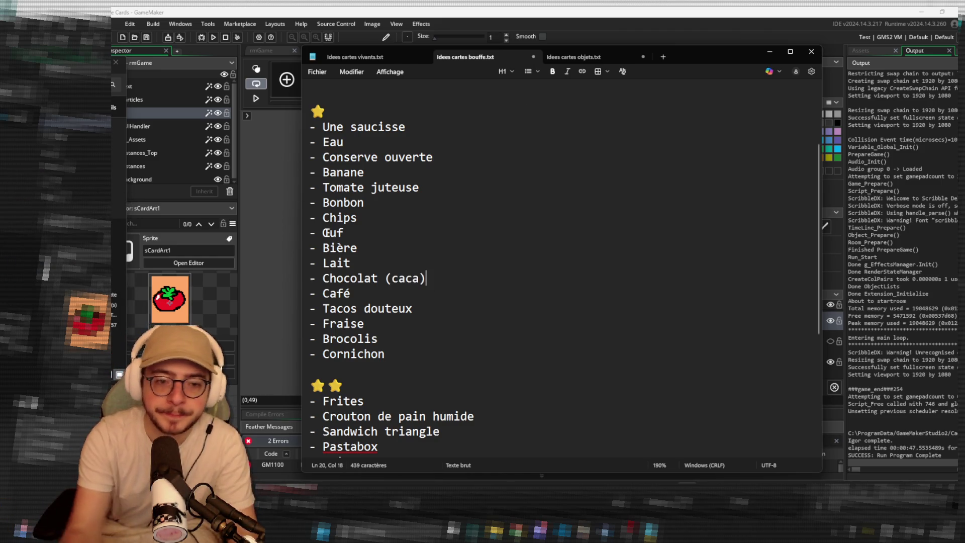
pyautogui.click(564, 53)
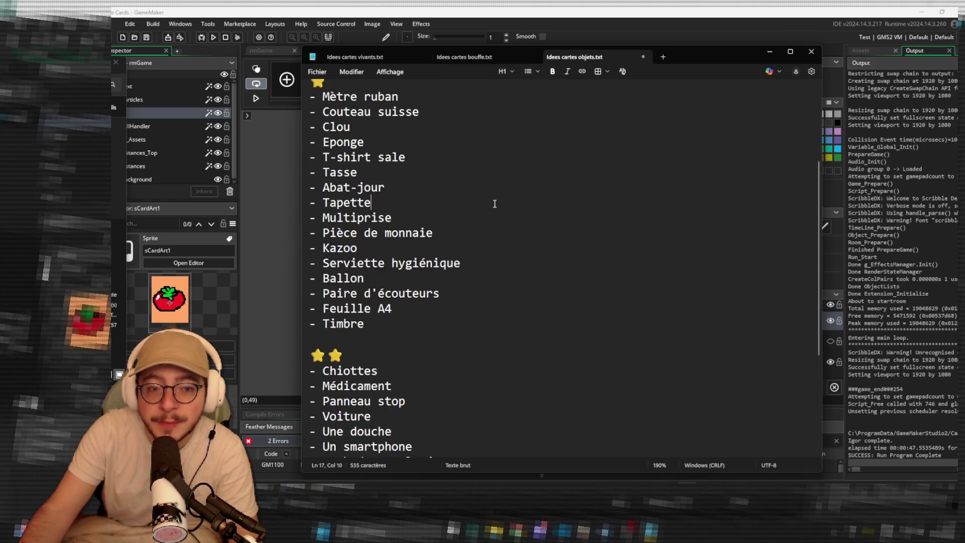
# Glance at the living-beings and food files, then return to GameMaker's sCardArt1 tomato sprite editor.
pyautogui.scroll(-2, 458, 151)
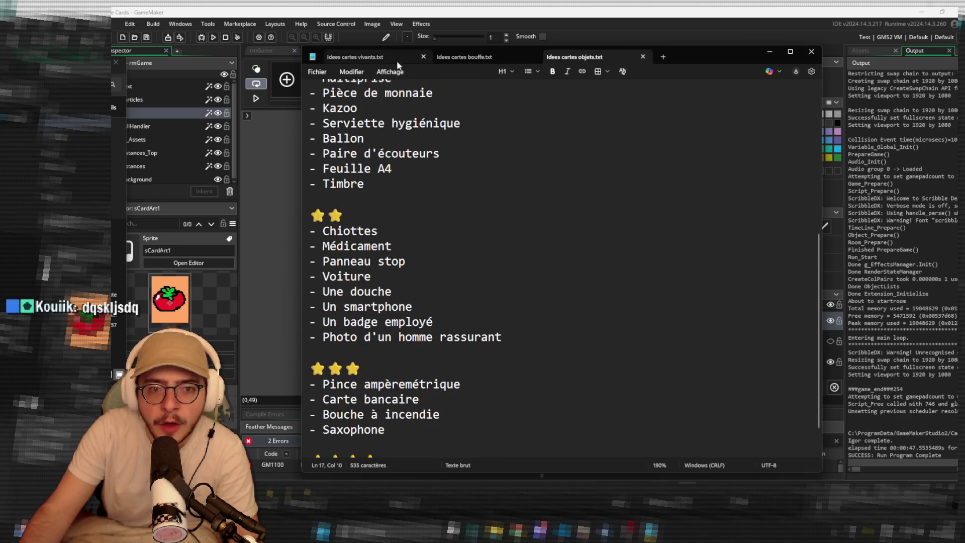
pyautogui.hotkey('ctrl', 'Tab')
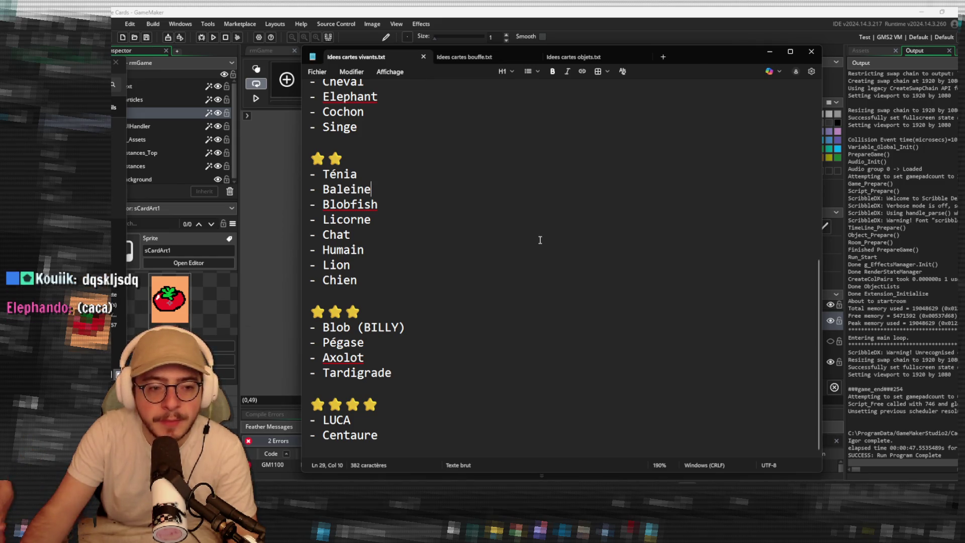
pyautogui.click(472, 57)
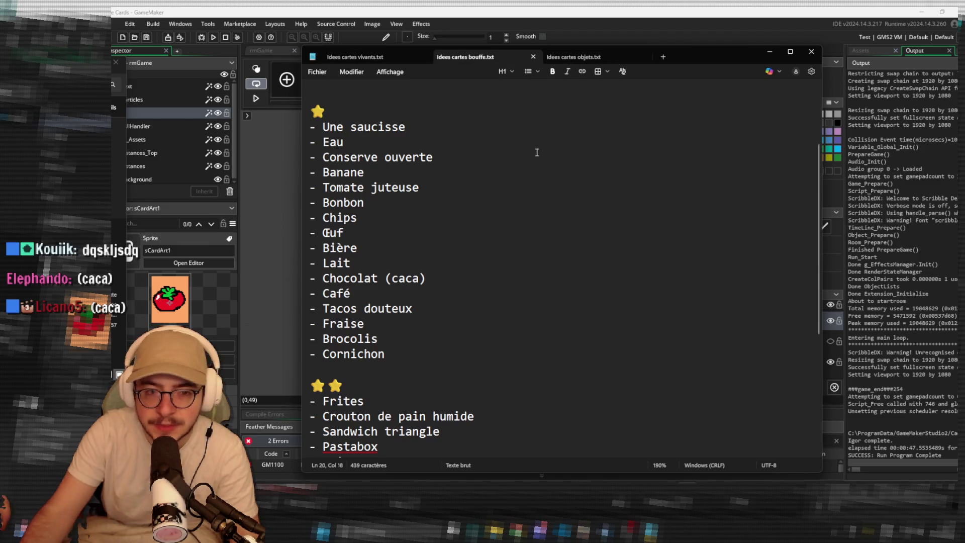
pyautogui.click(425, 121)
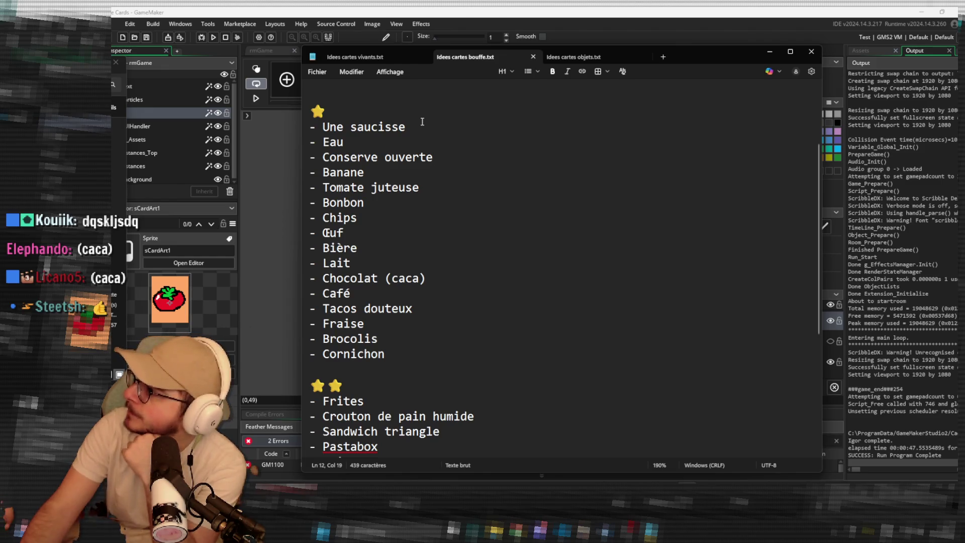
pyautogui.click(402, 10)
pyautogui.click(864, 50)
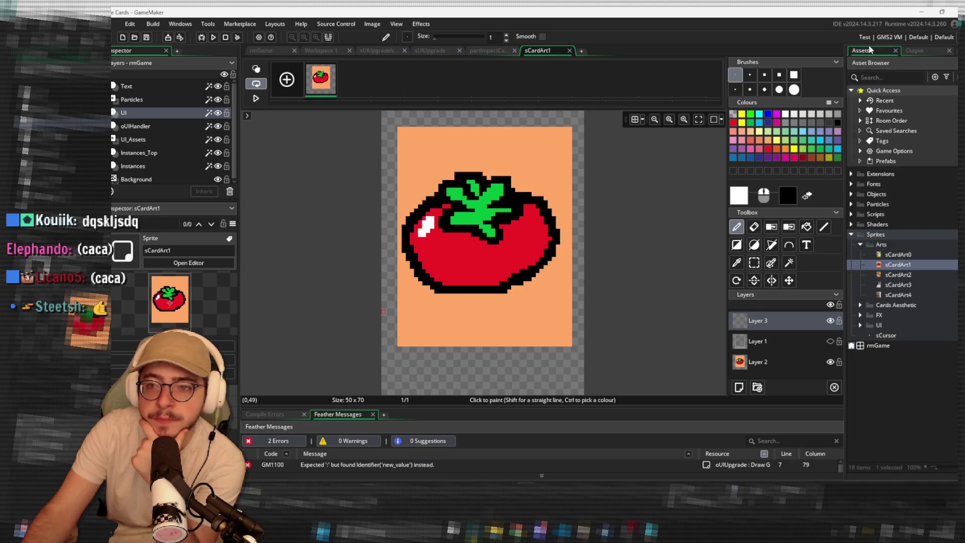
# Inspect the sCardArt0 dog sprite's frame, then run the card game.
pyautogui.doubleClick(899, 255)
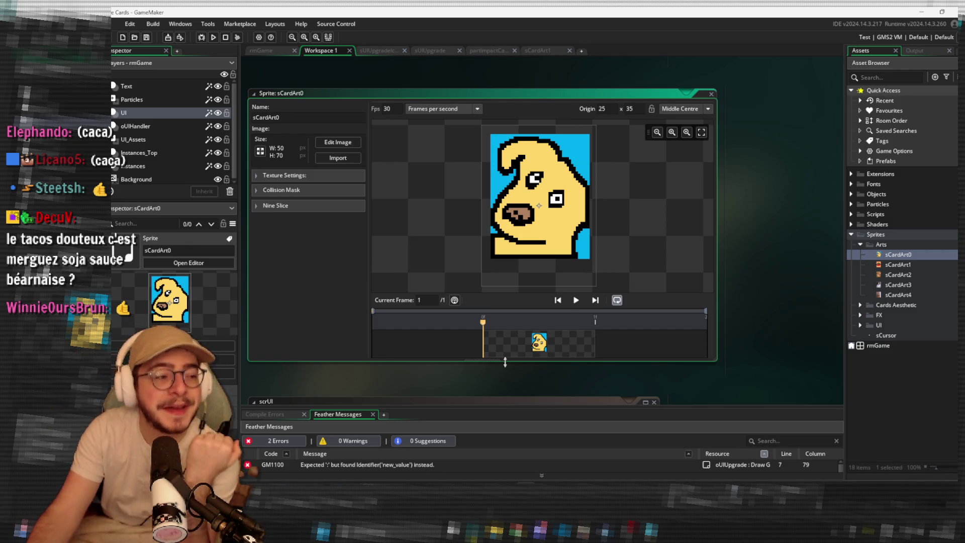
pyautogui.click(563, 345)
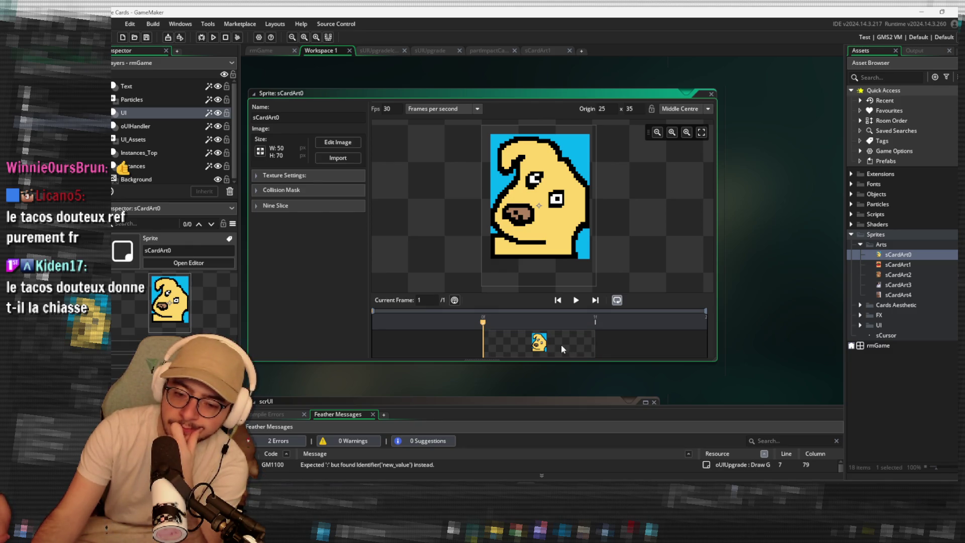
pyautogui.click(213, 37)
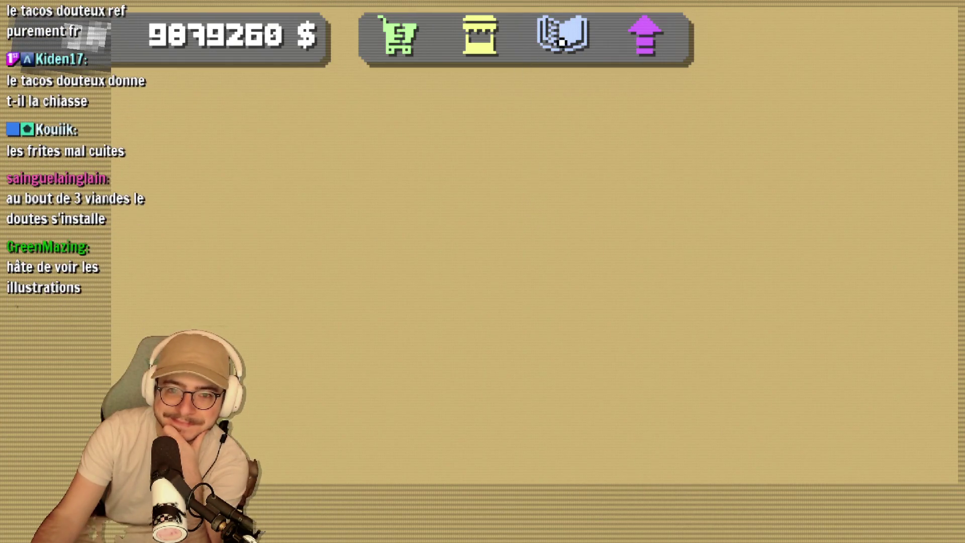
# Buy the card flips and magician hands upgrades.
pyautogui.click(563, 42)
pyautogui.click(562, 42)
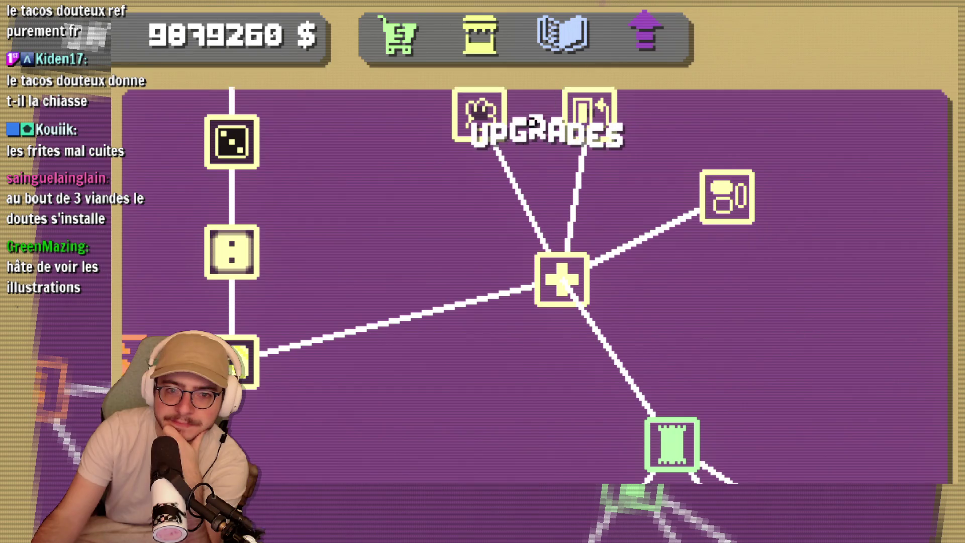
pyautogui.click(589, 214)
pyautogui.click(483, 224)
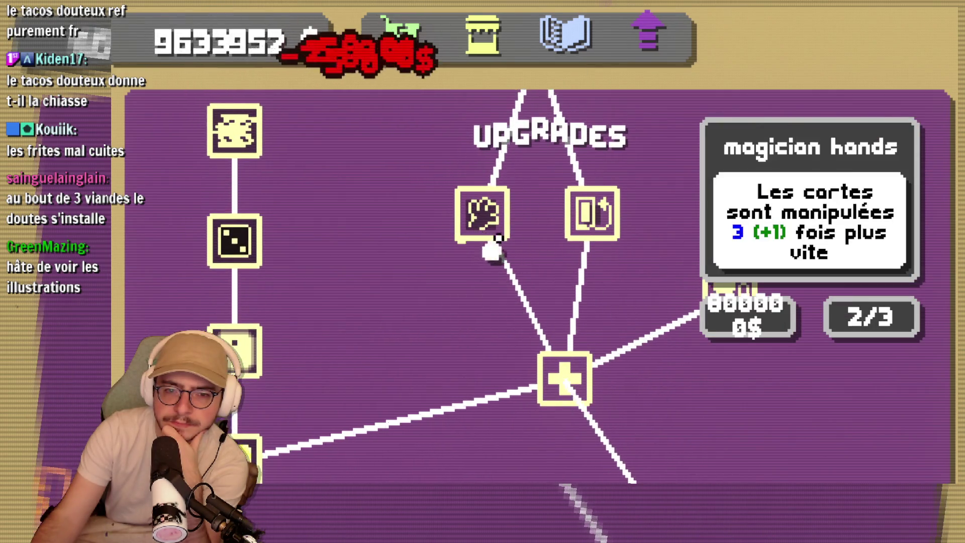
# Buy a card pack in the shop and tear it open to scatter its cards.
pyautogui.click(463, 26)
pyautogui.click(340, 246)
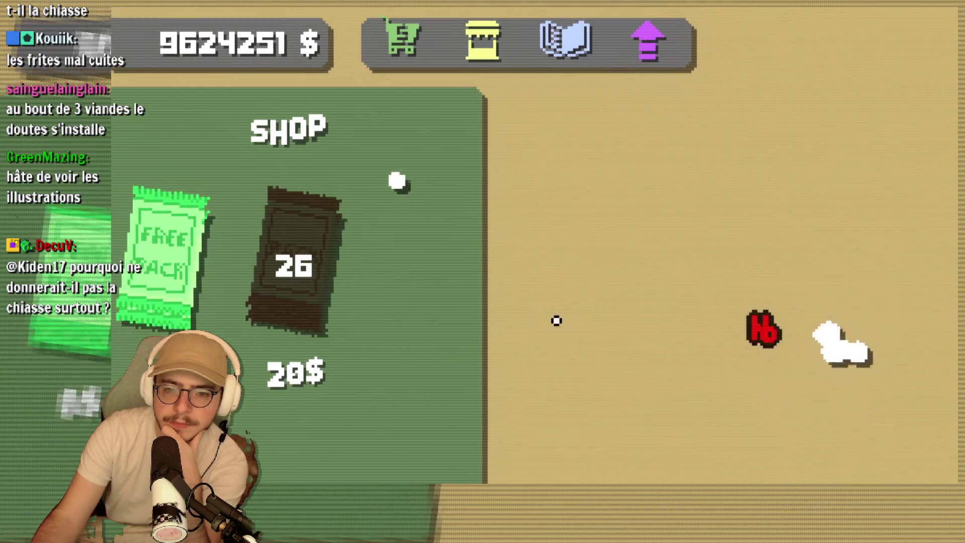
pyautogui.click(215, 303)
pyautogui.click(308, 381)
pyautogui.click(316, 417)
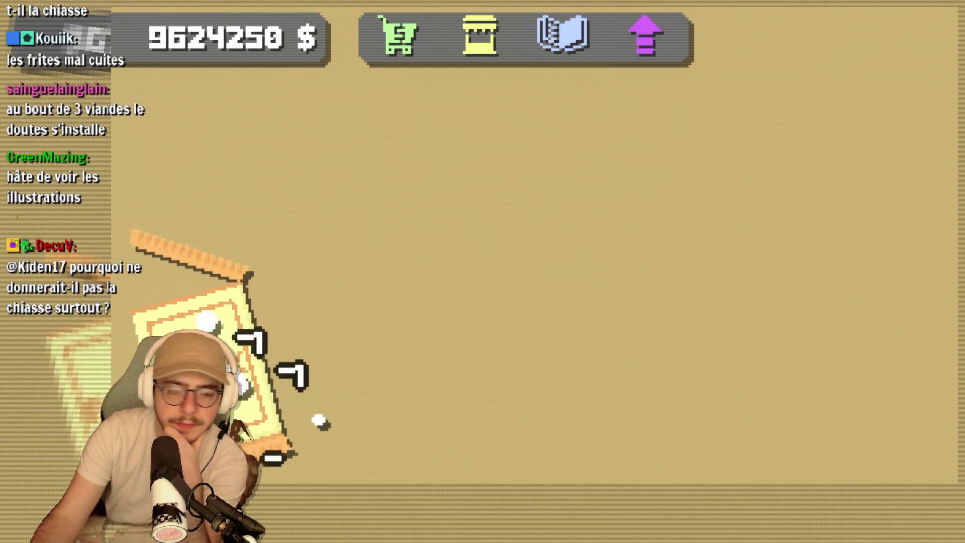
pyautogui.click(309, 408)
pyautogui.click(281, 402)
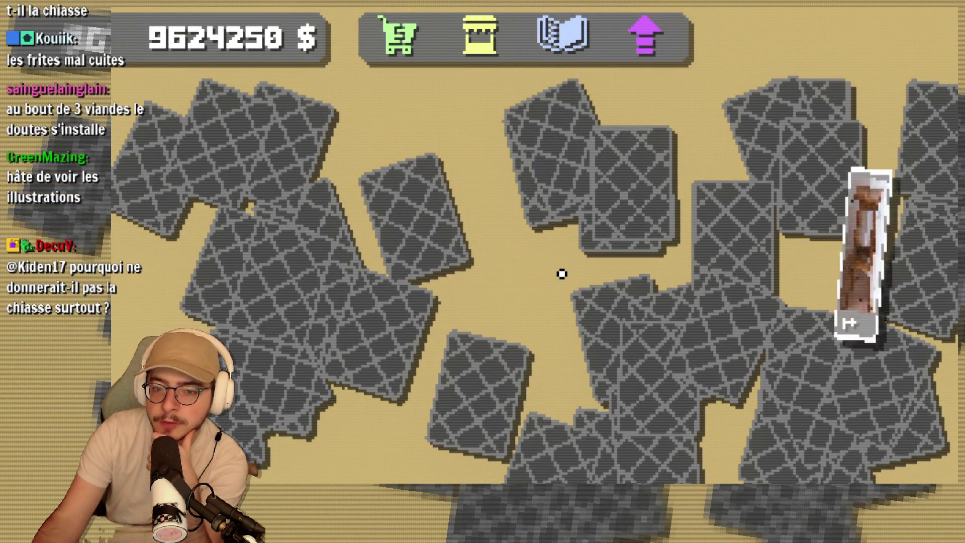
# Flip the dealt cards, revealing stool, dog, holographic dog and golden stool art.
pyautogui.click(576, 290)
pyautogui.click(625, 224)
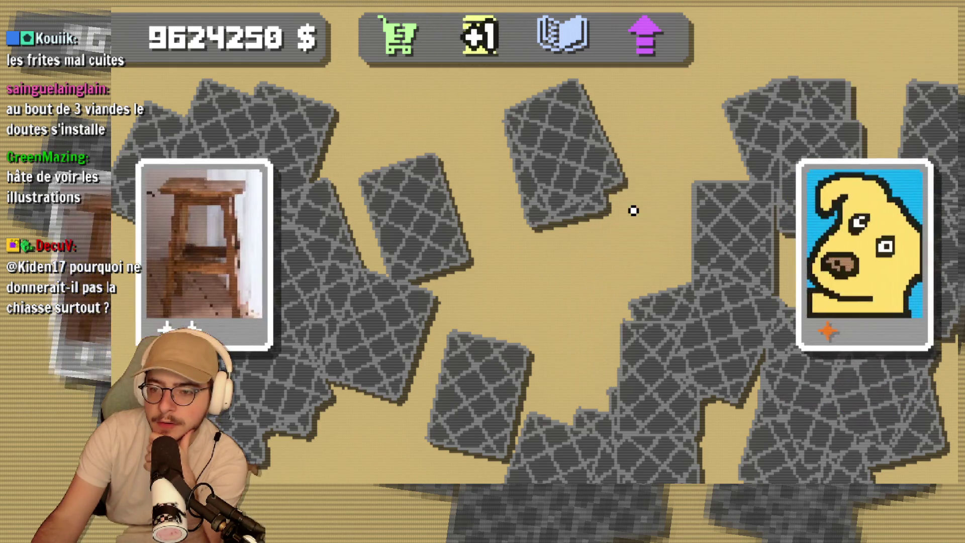
pyautogui.click(765, 370)
pyautogui.click(915, 276)
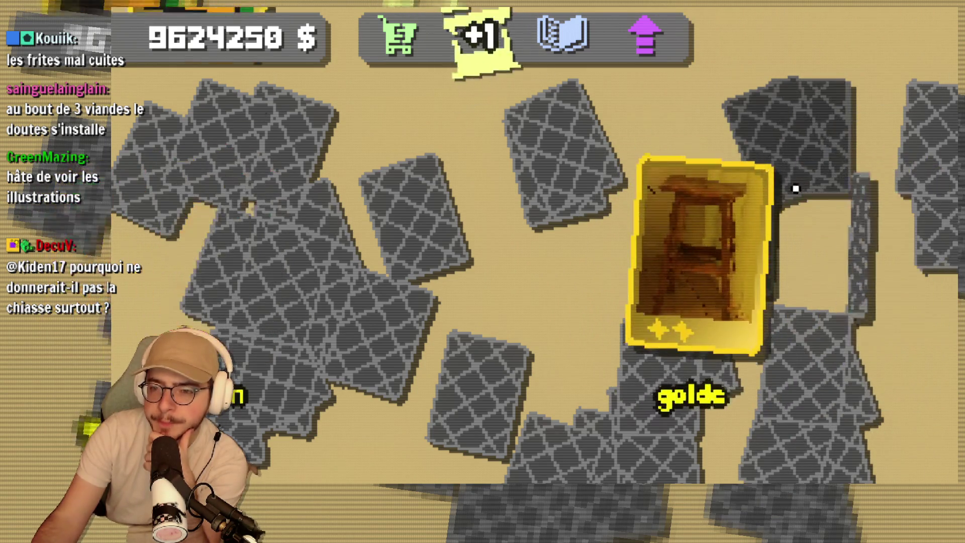
pyautogui.click(715, 306)
pyautogui.click(640, 441)
pyautogui.click(543, 447)
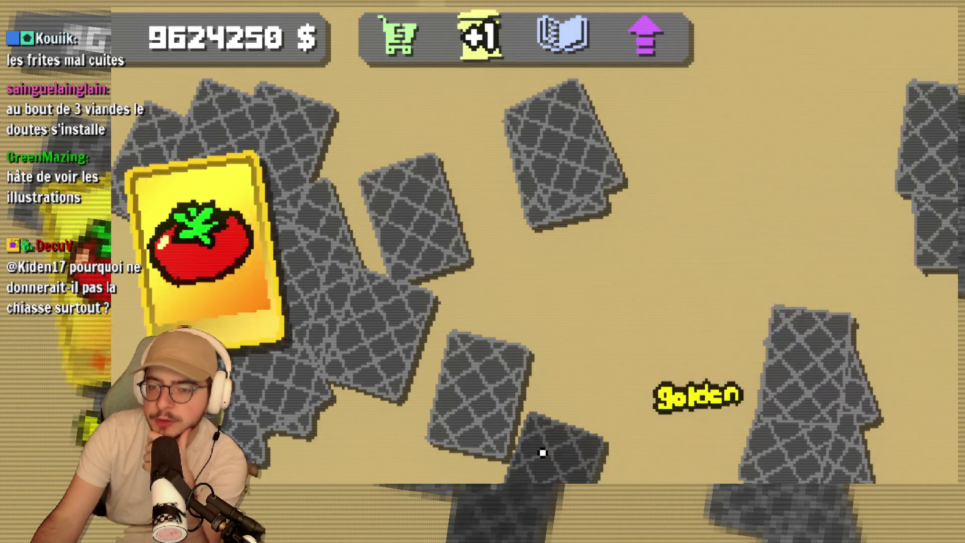
pyautogui.click(477, 412)
pyautogui.click(382, 342)
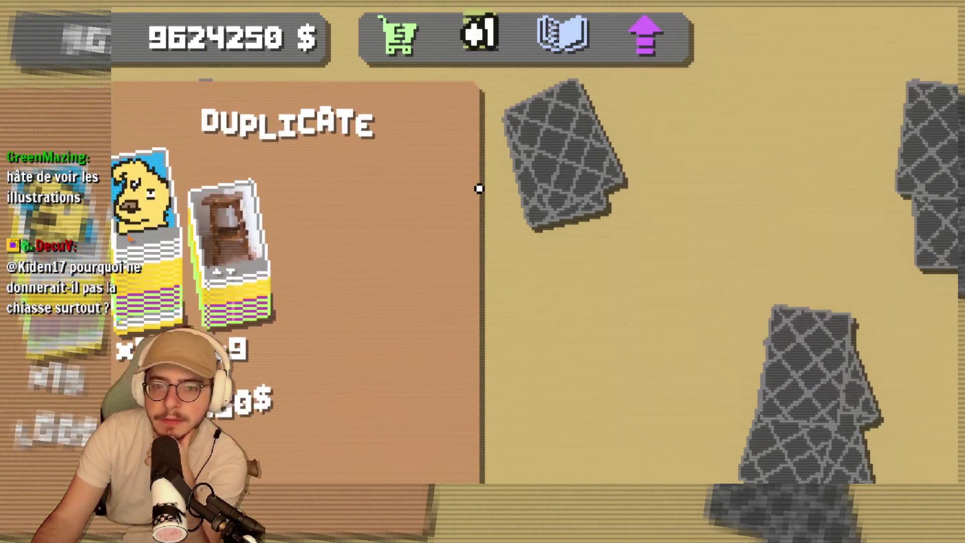
# Sell all the duplicate cards.
pyautogui.click(211, 273)
pyautogui.click(215, 269)
pyautogui.click(209, 276)
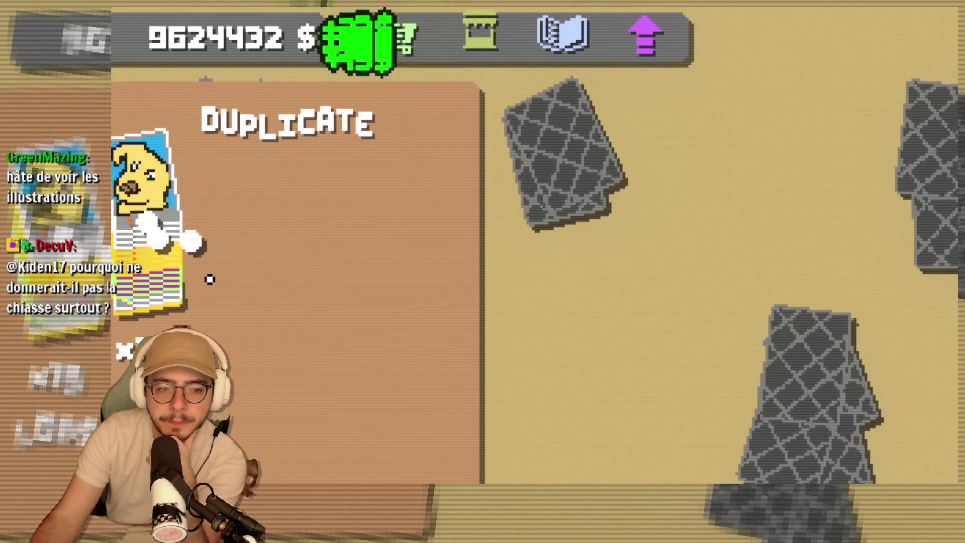
pyautogui.click(171, 285)
pyautogui.click(171, 285)
pyautogui.click(151, 290)
pyautogui.click(151, 271)
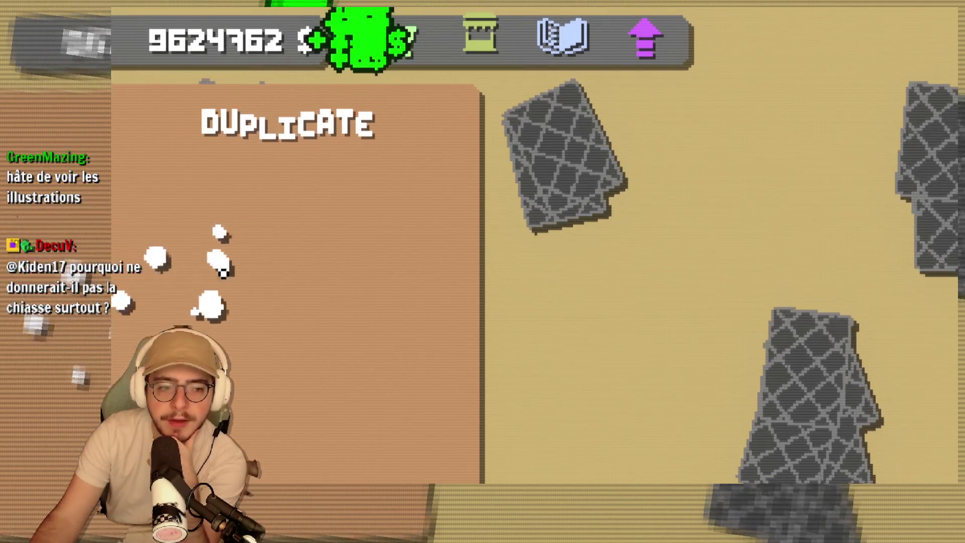
# Reveal the remaining cards, then buy a 20$ pack and start opening it.
pyautogui.click(564, 155)
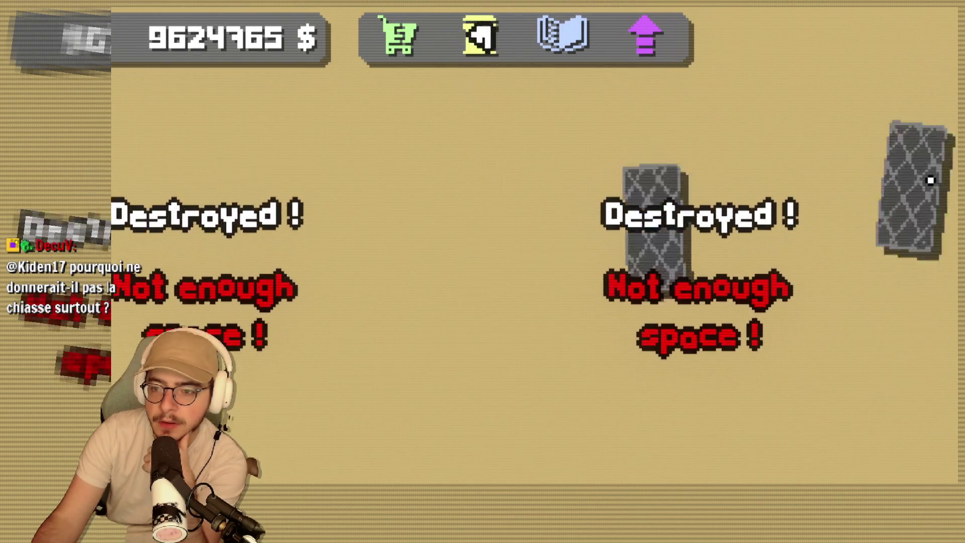
pyautogui.click(929, 178)
pyautogui.click(397, 35)
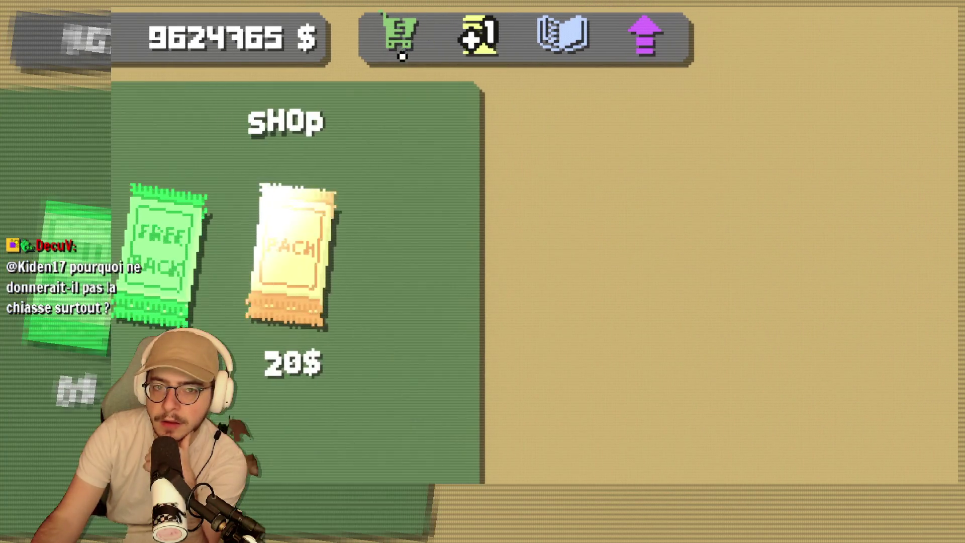
pyautogui.click(323, 262)
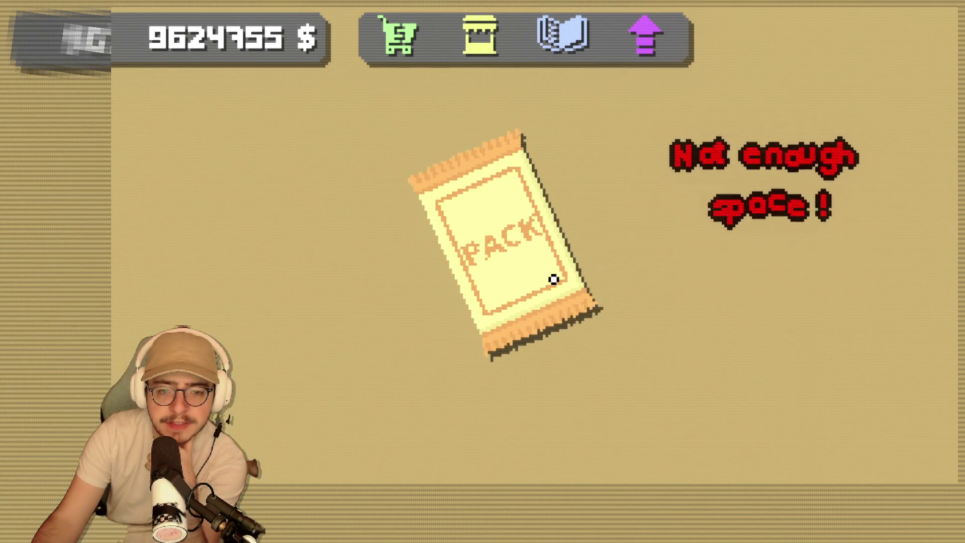
pyautogui.click(553, 275)
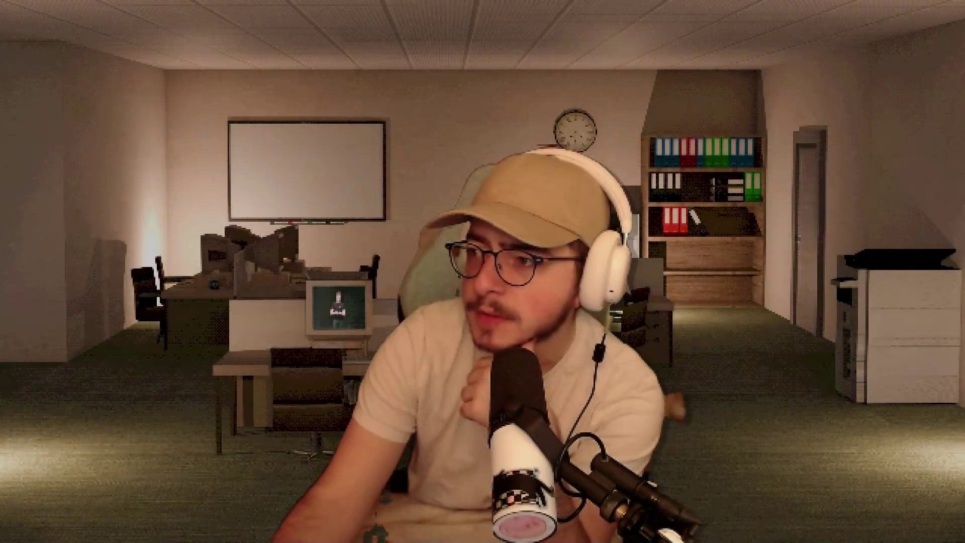